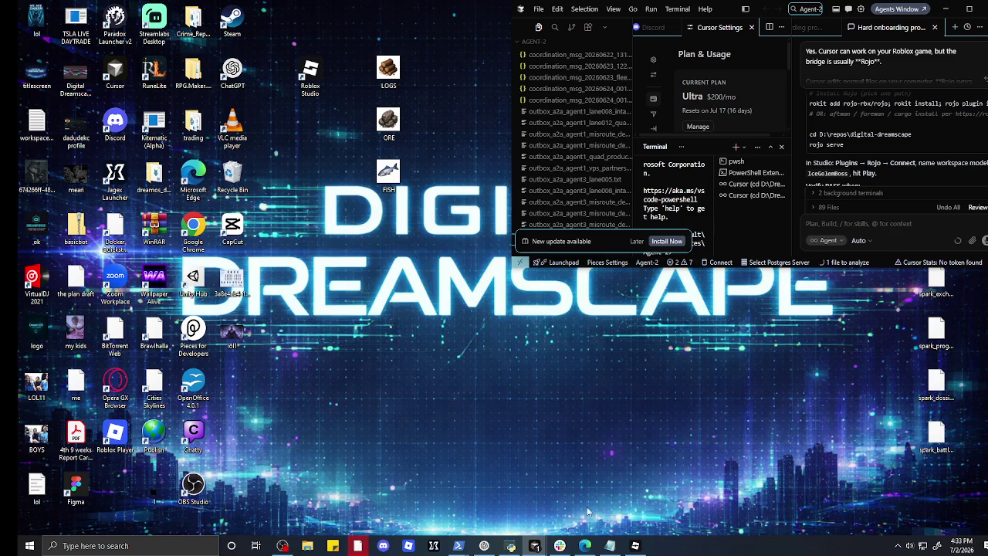
- Bring the Roblox Studio window with the Digital Dreamscape place to the front
{"action": "left_click", "coordinate": [635, 546]}
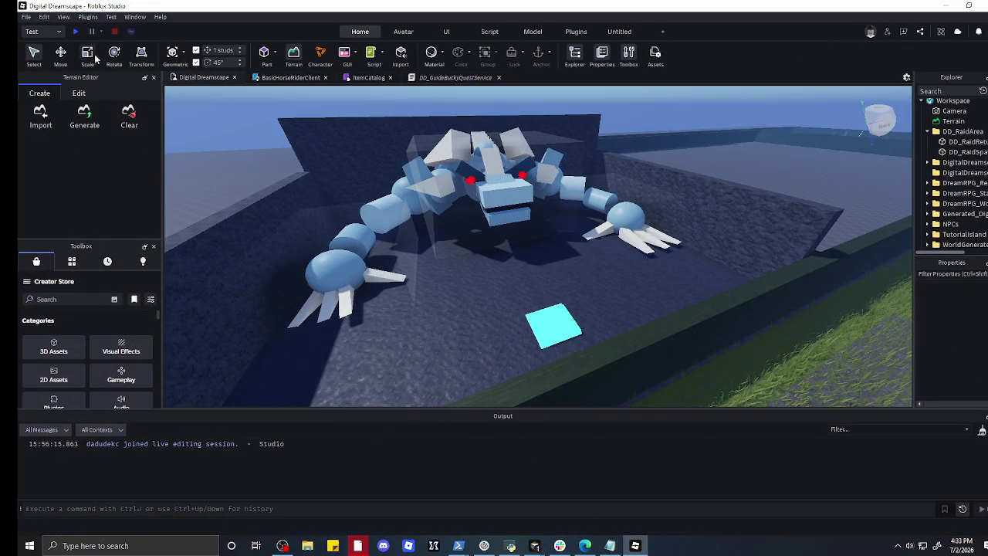
- Show the Plugins ribbon tab and look over its tab options without changing anything
{"action": "left_click", "coordinate": [576, 32]}
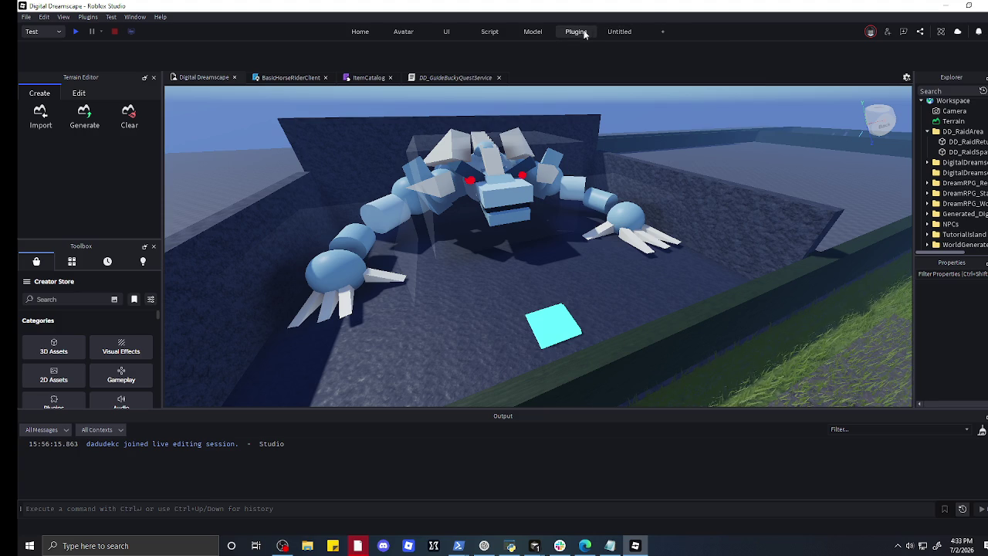
{"action": "right_click", "coordinate": [570, 33]}
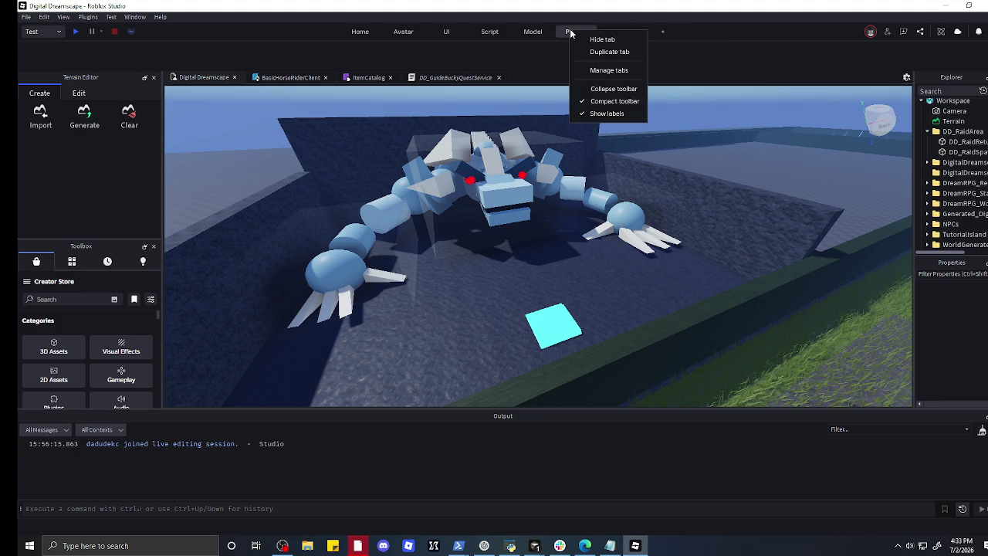
{"action": "left_click", "coordinate": [566, 33]}
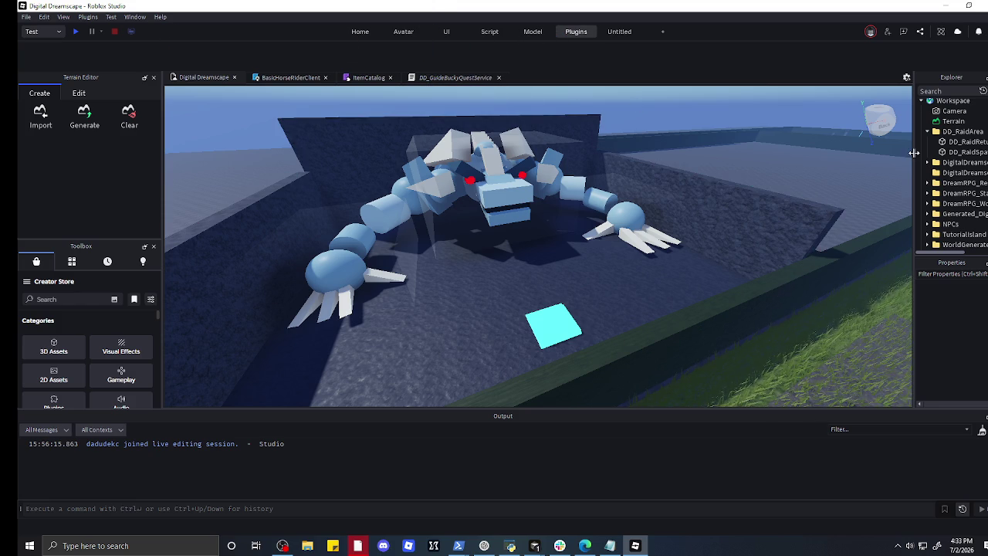
{"action": "scroll", "coordinate": [949, 185], "scroll_direction": "down", "scroll_amount": 10}
{"action": "scroll", "coordinate": [927, 199], "scroll_direction": "down", "scroll_amount": 5}
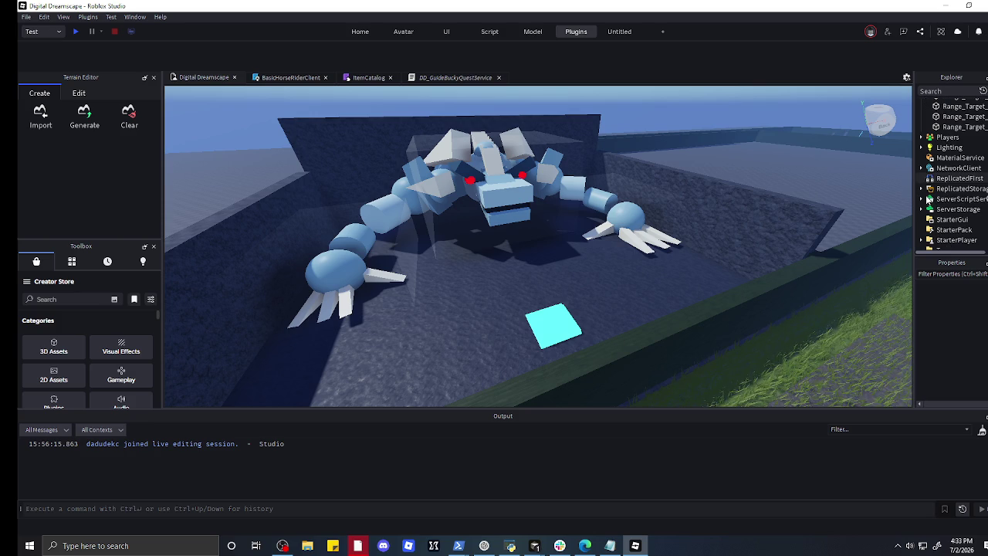
- Review the Manage Tabs dialog's alignment choices for the Plugins tab, then close it unchanged
{"action": "right_click", "coordinate": [589, 34]}
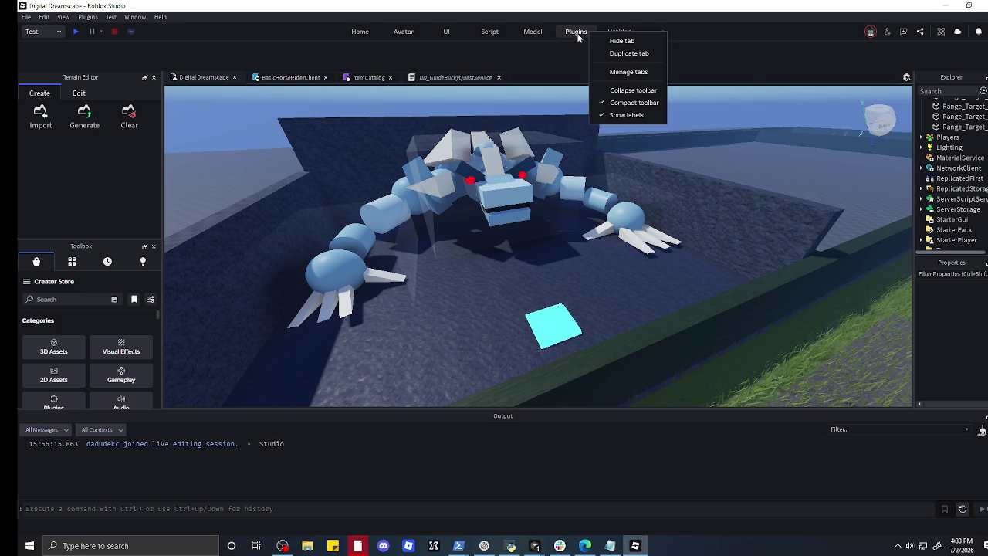
{"action": "left_click", "coordinate": [610, 71]}
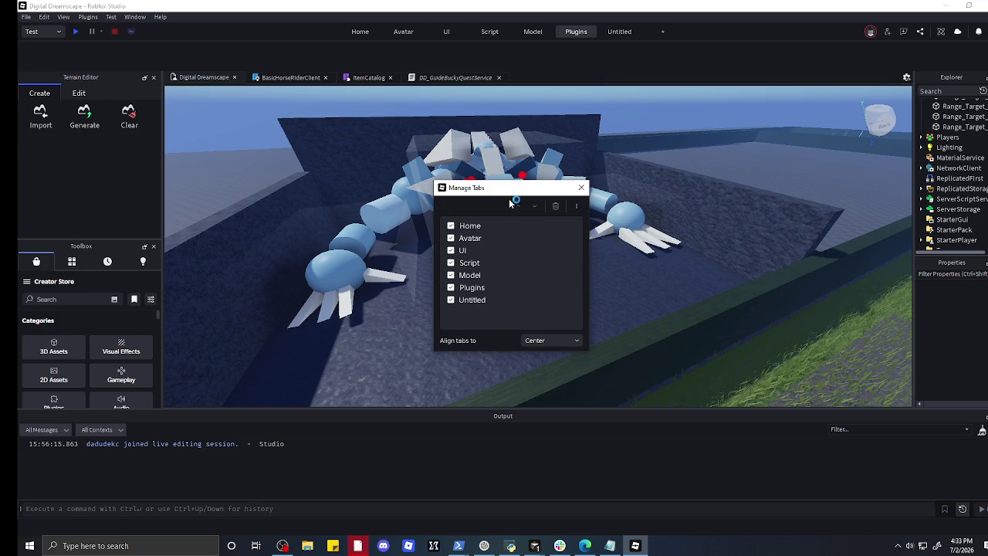
{"action": "left_click", "coordinate": [543, 341]}
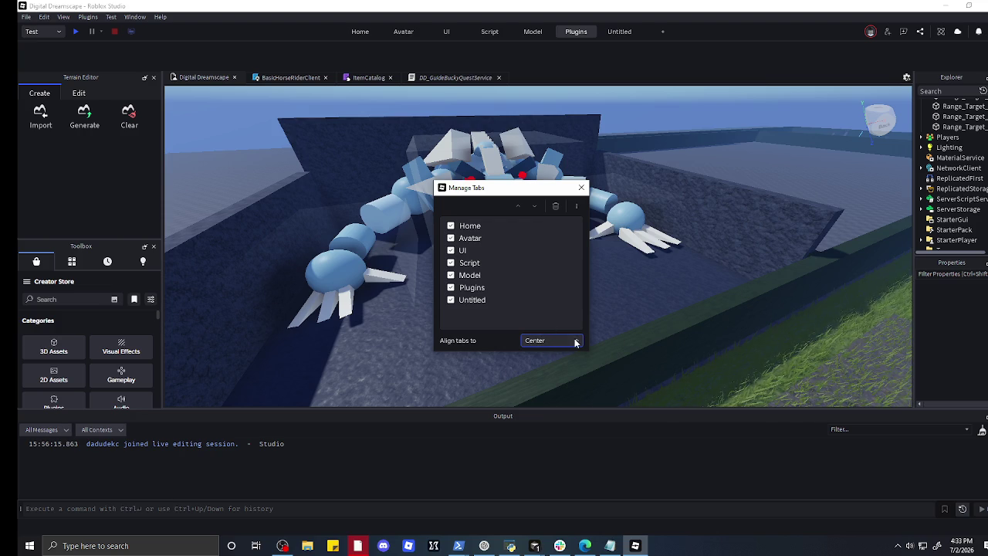
{"action": "left_click", "coordinate": [581, 188]}
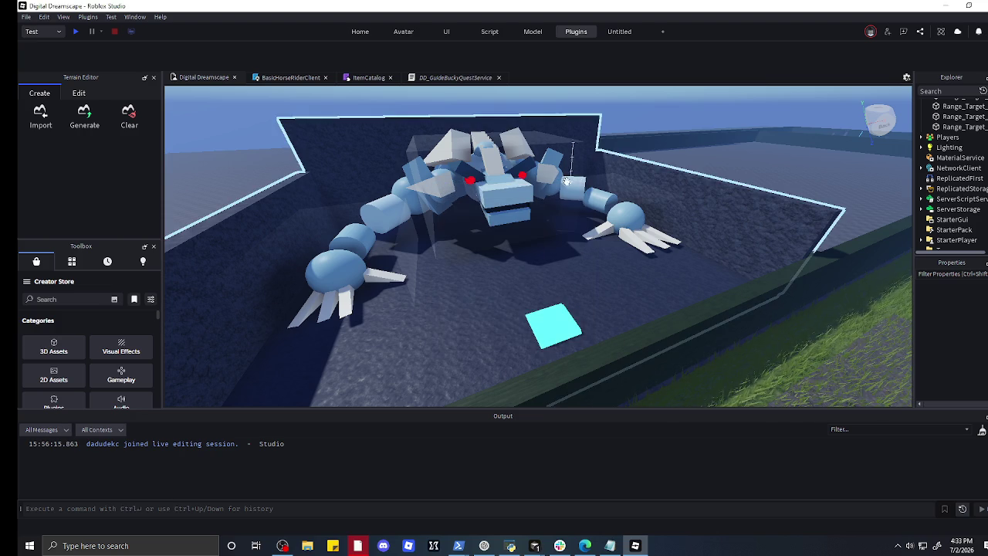
- Browse the UI, Avatar and Script tabs, keep Test mode, and switch to the Untitled tab
{"action": "left_click", "coordinate": [446, 33]}
{"action": "left_click", "coordinate": [395, 32]}
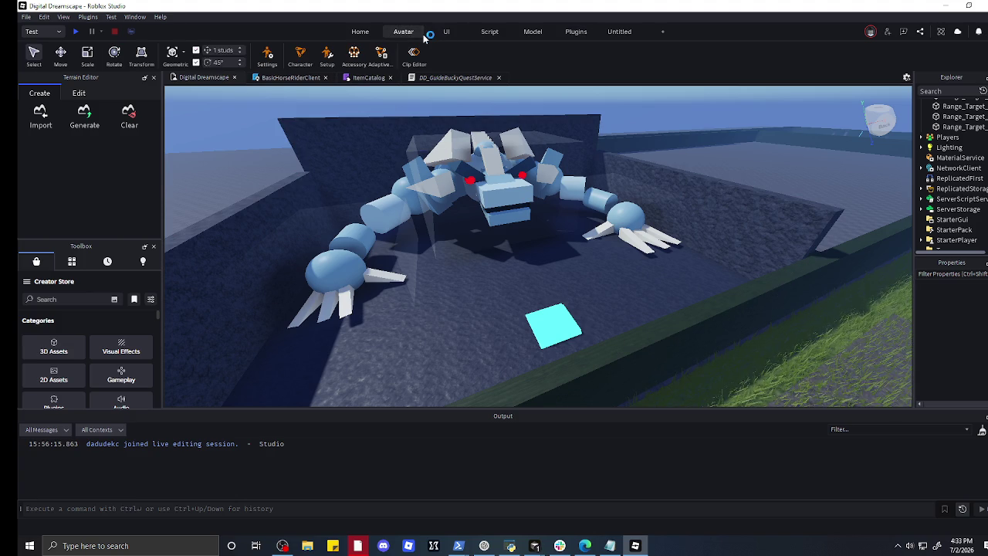
{"action": "left_click", "coordinate": [487, 31]}
{"action": "left_click", "coordinate": [578, 31]}
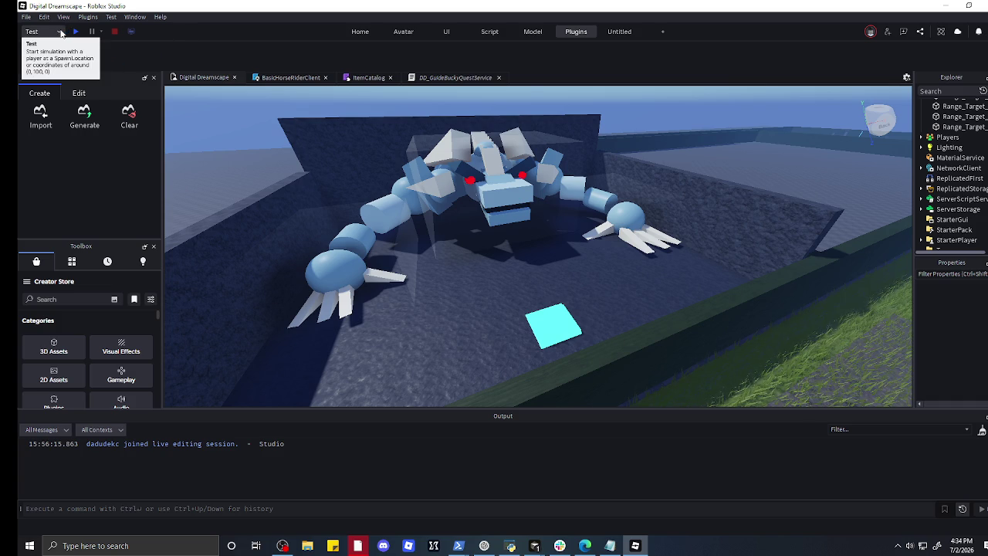
{"action": "left_click", "coordinate": [61, 33]}
{"action": "left_click", "coordinate": [61, 34]}
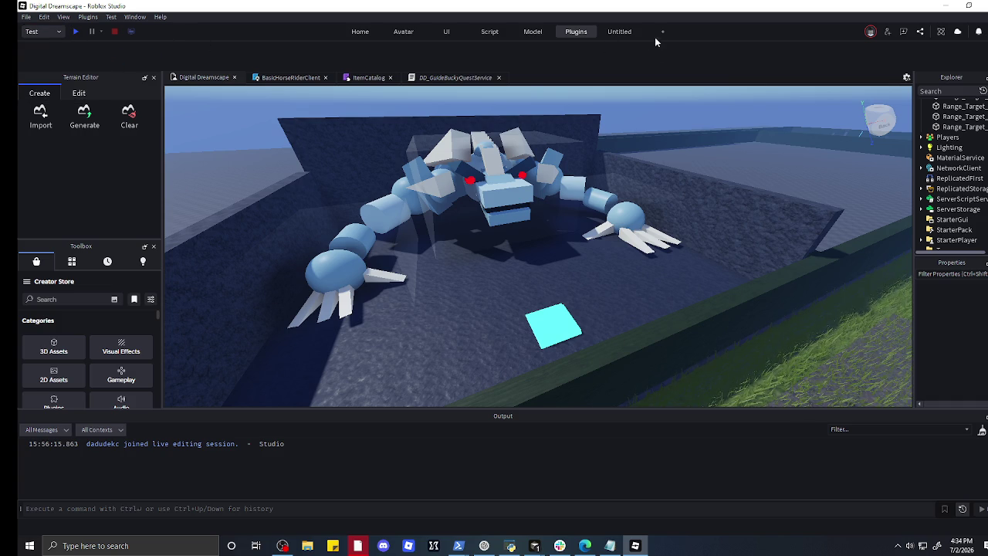
{"action": "left_click", "coordinate": [631, 32]}
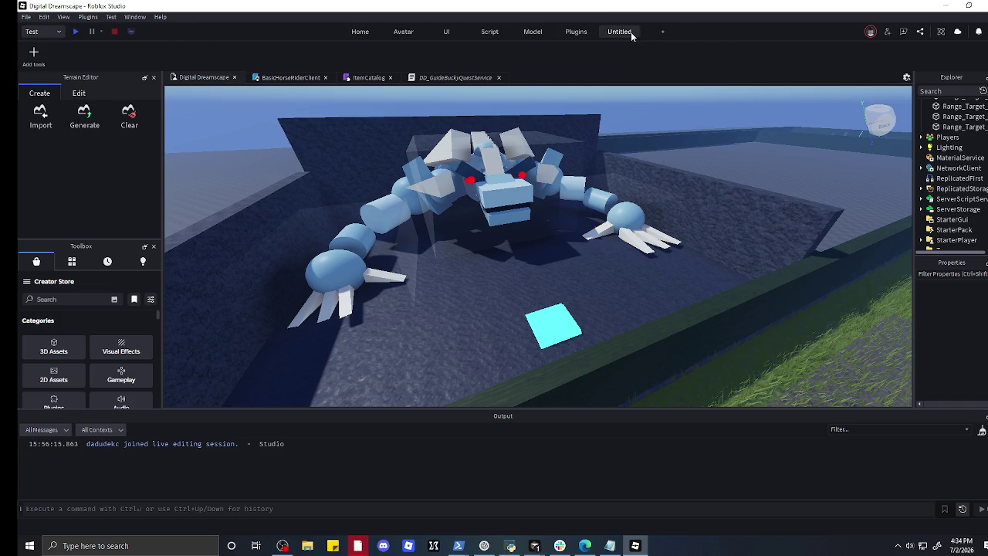
- Open the Untitled tab's Add tools list and try a 'ro' search before clearing it
{"action": "right_click", "coordinate": [630, 32]}
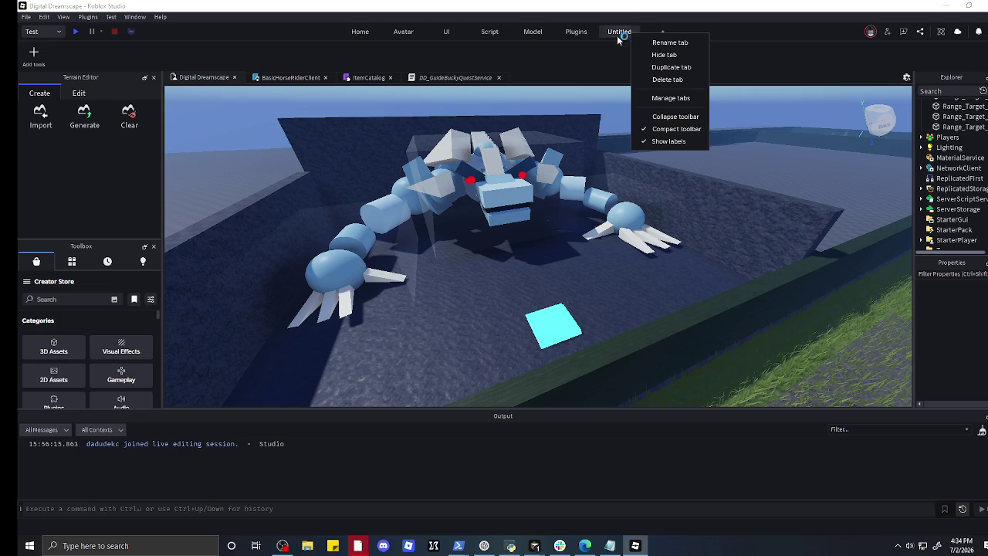
{"action": "left_click", "coordinate": [34, 54]}
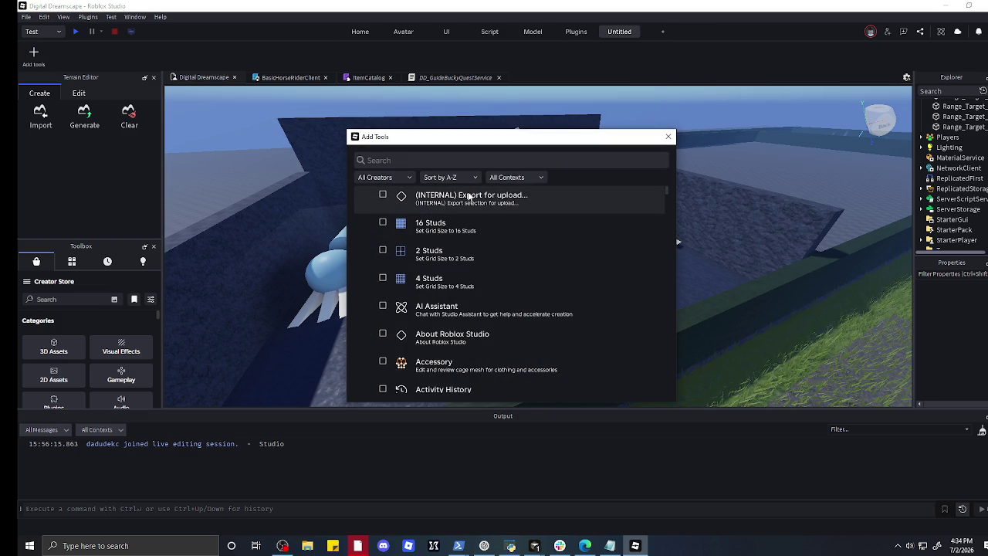
{"action": "scroll", "coordinate": [468, 200], "scroll_direction": "down", "scroll_amount": 5}
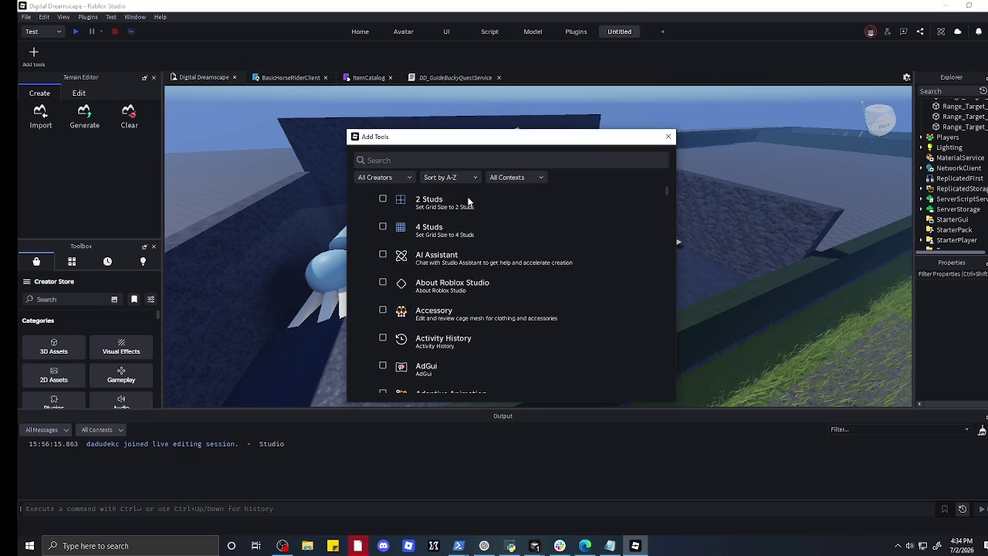
{"action": "scroll", "coordinate": [467, 201], "scroll_direction": "up", "scroll_amount": 5}
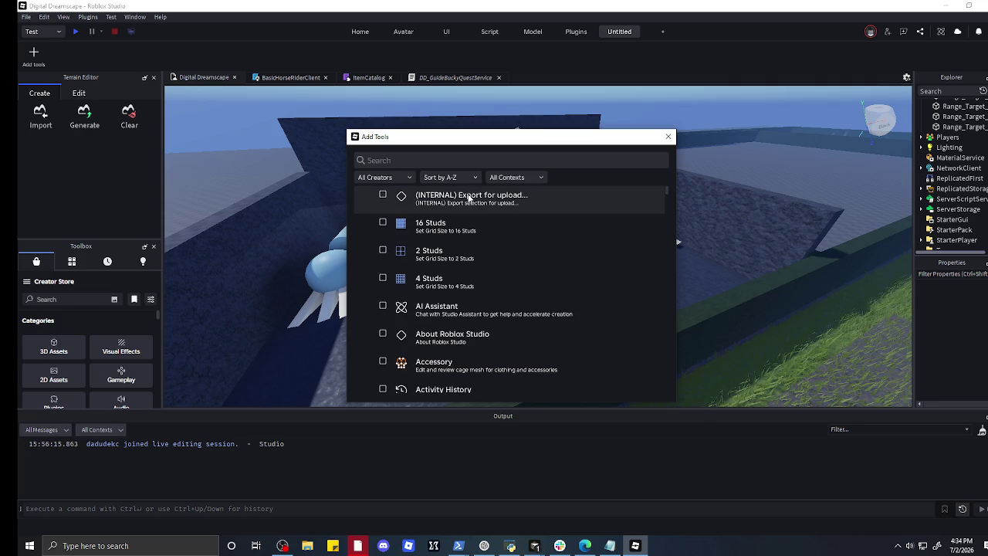
{"action": "left_click", "coordinate": [441, 157]}
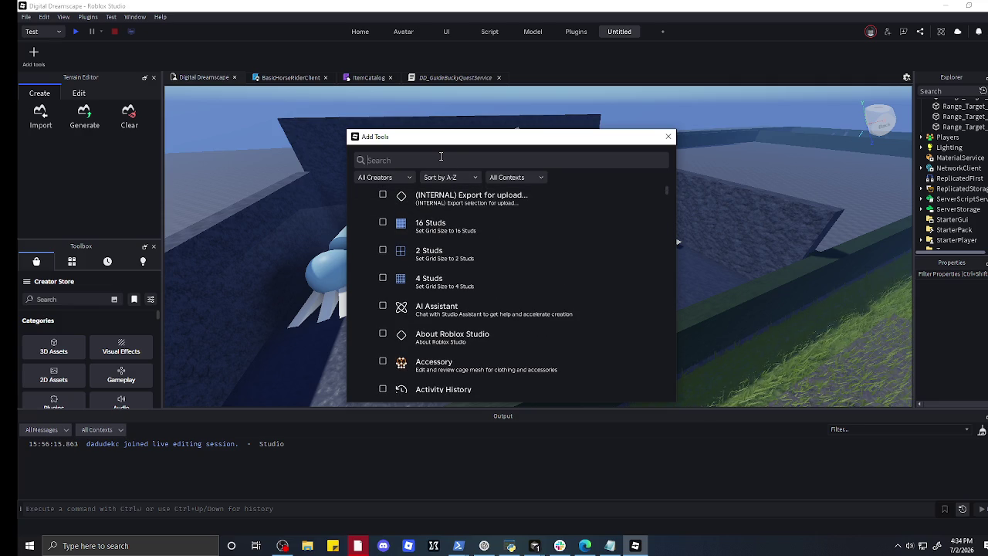
{"action": "type", "text": "rojo"}
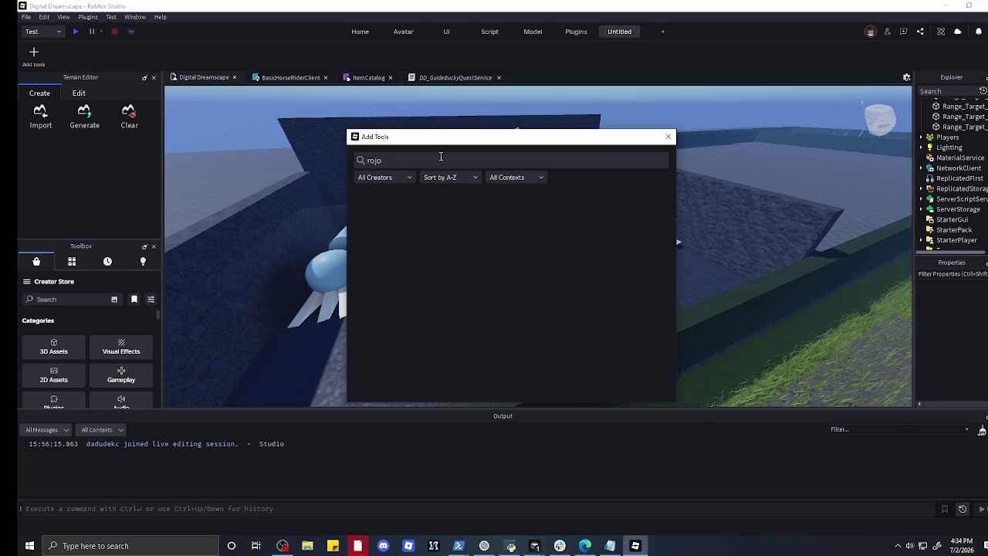
{"action": "key", "text": "BackSpace"}
{"action": "key", "text": "BackSpace"}
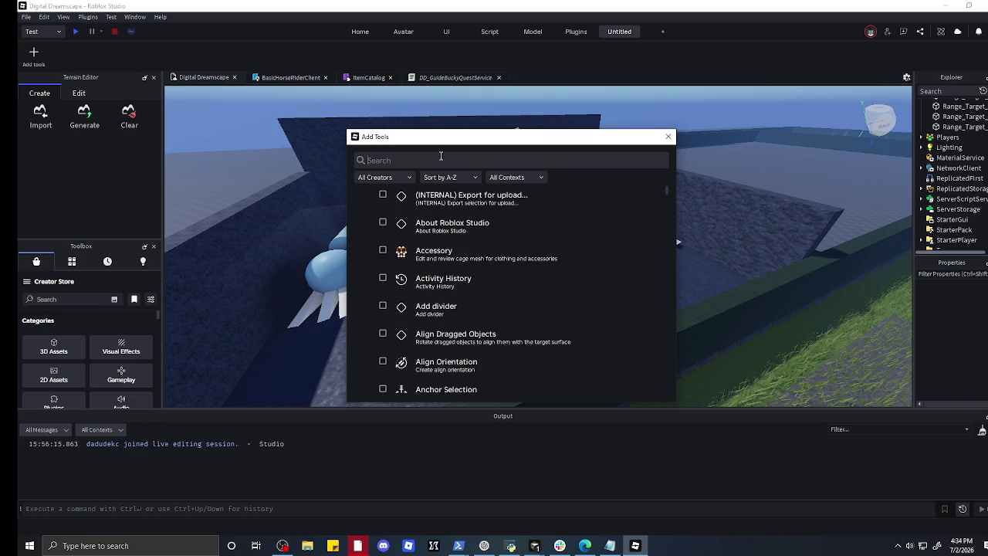
- Add only the AI Assistant tool to the Untitled tab and open the Assistant chat
{"action": "left_click", "coordinate": [457, 202]}
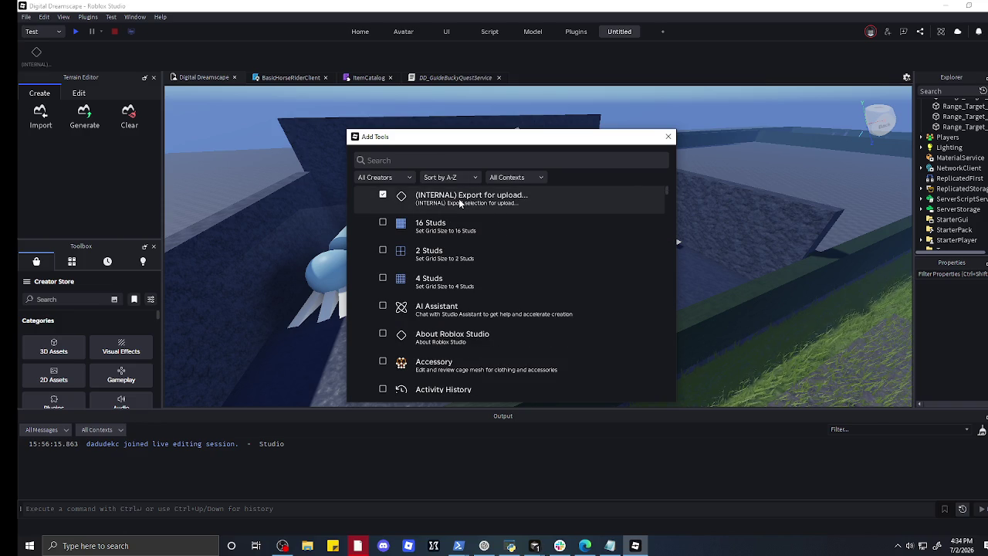
{"action": "left_click", "coordinate": [460, 202]}
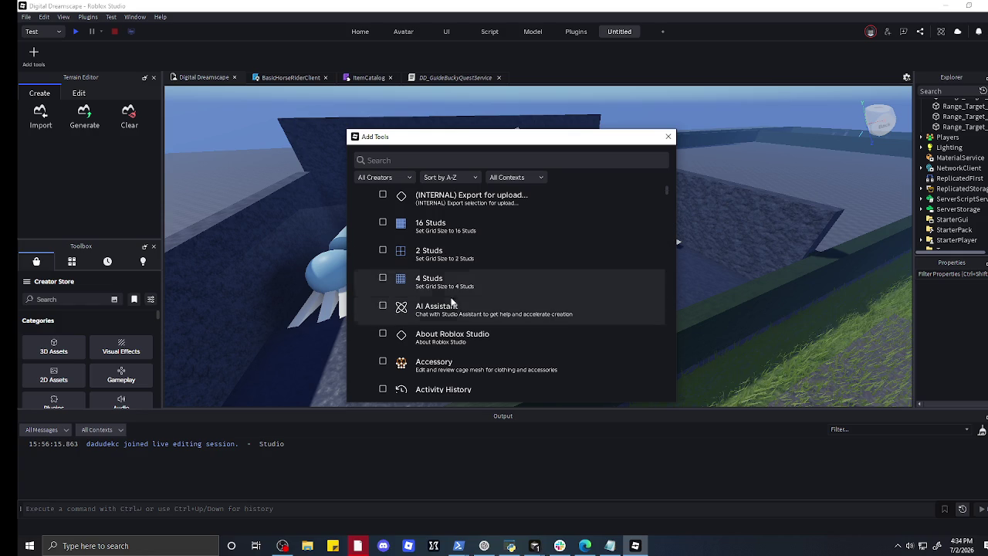
{"action": "left_click", "coordinate": [457, 310]}
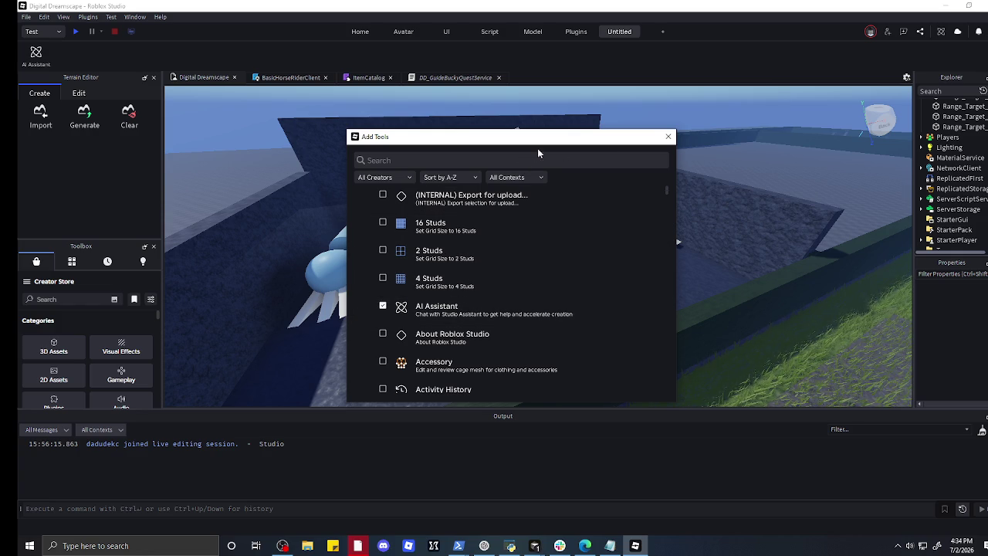
{"action": "scroll", "coordinate": [636, 324], "scroll_direction": "down", "scroll_amount": 10}
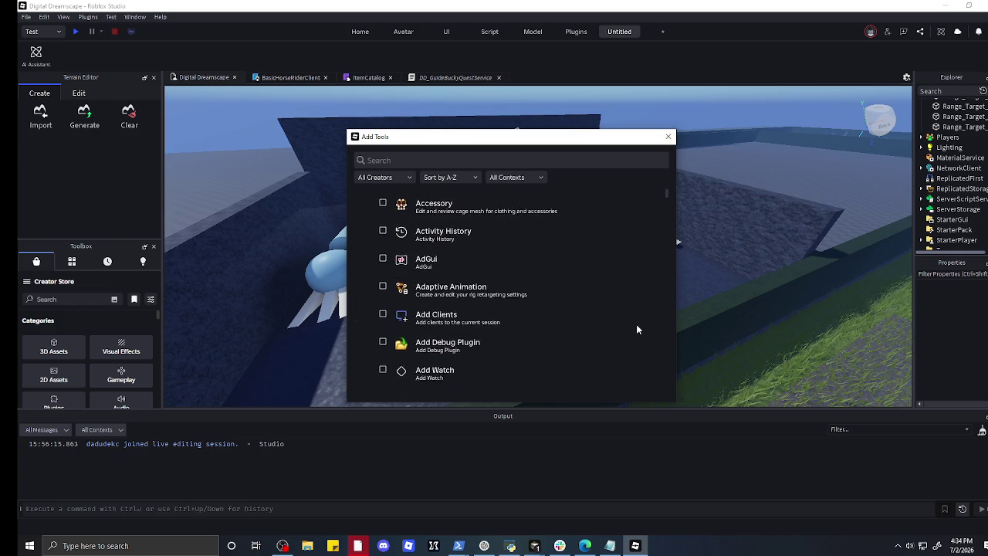
{"action": "scroll", "coordinate": [630, 321], "scroll_direction": "down", "scroll_amount": 6}
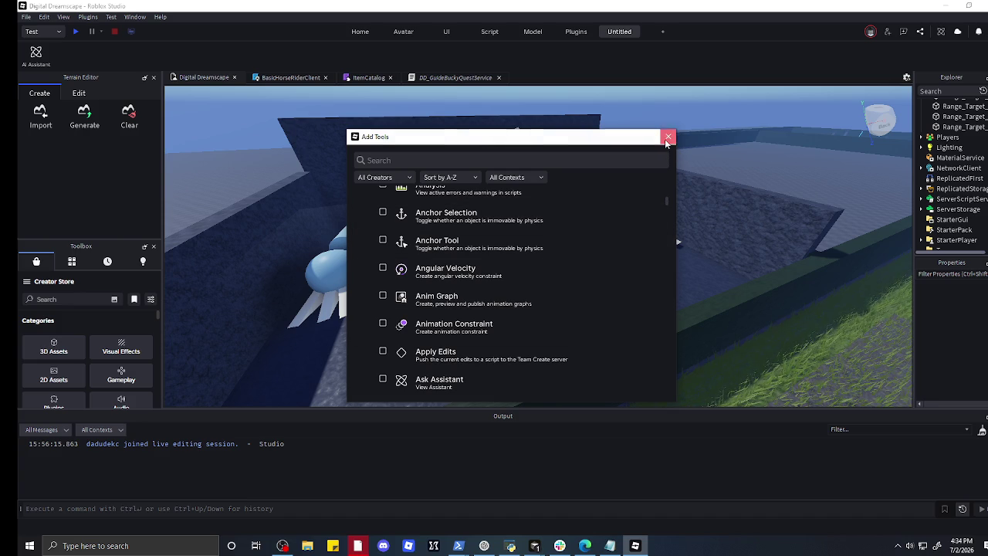
{"action": "left_click", "coordinate": [667, 139]}
{"action": "left_click", "coordinate": [43, 55]}
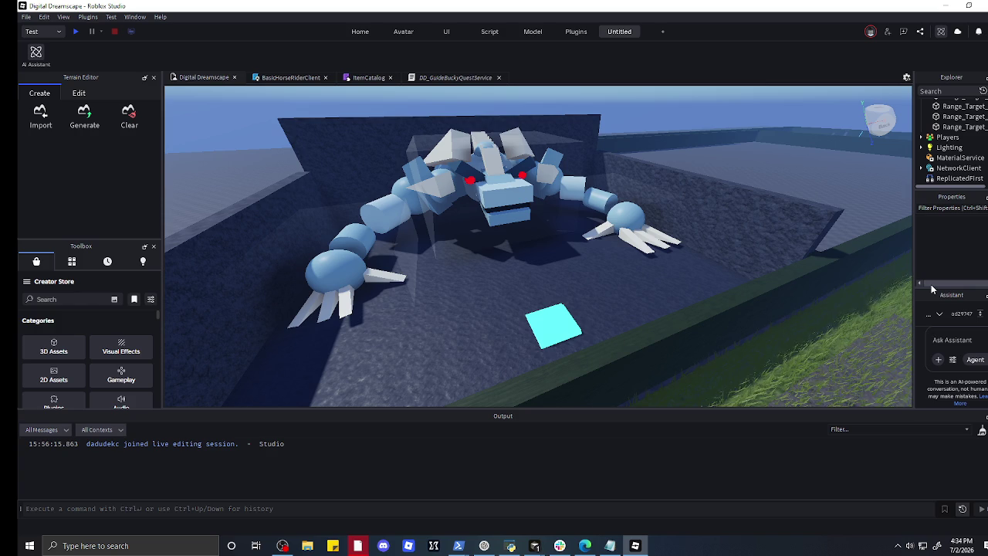
- Ask the Assistant 'im trying to set up rojo plugin' in Agent mode and read its steps
{"action": "type", "text": "im trying to s"}
{"action": "type", "text": "et up roj"}
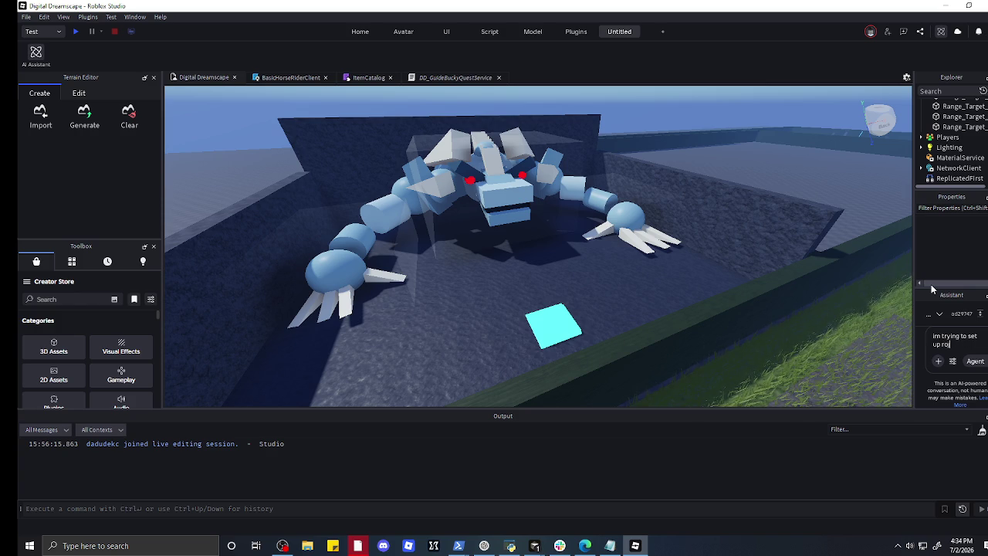
{"action": "type", "text": "o plugin"}
{"action": "key", "text": "Return"}
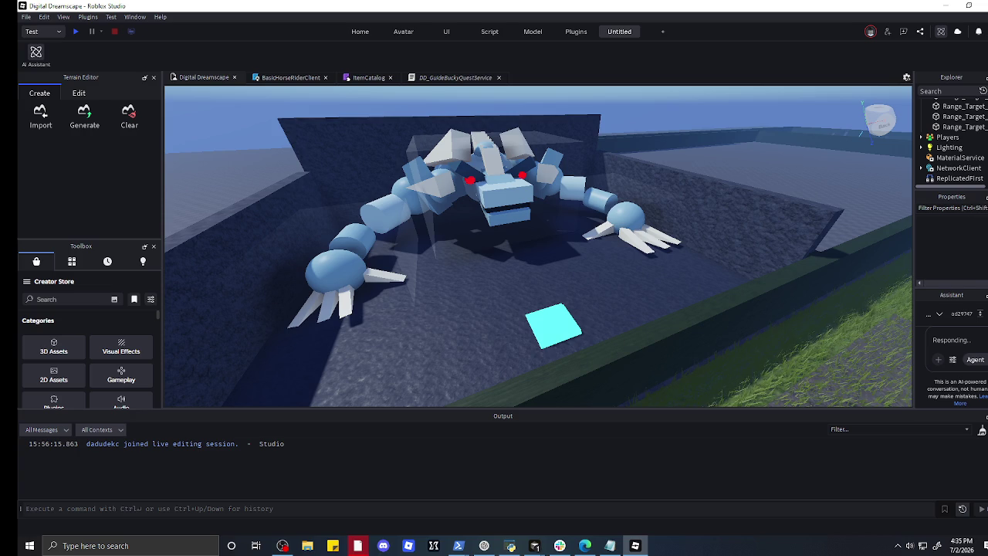
{"action": "left_click", "coordinate": [986, 196]}
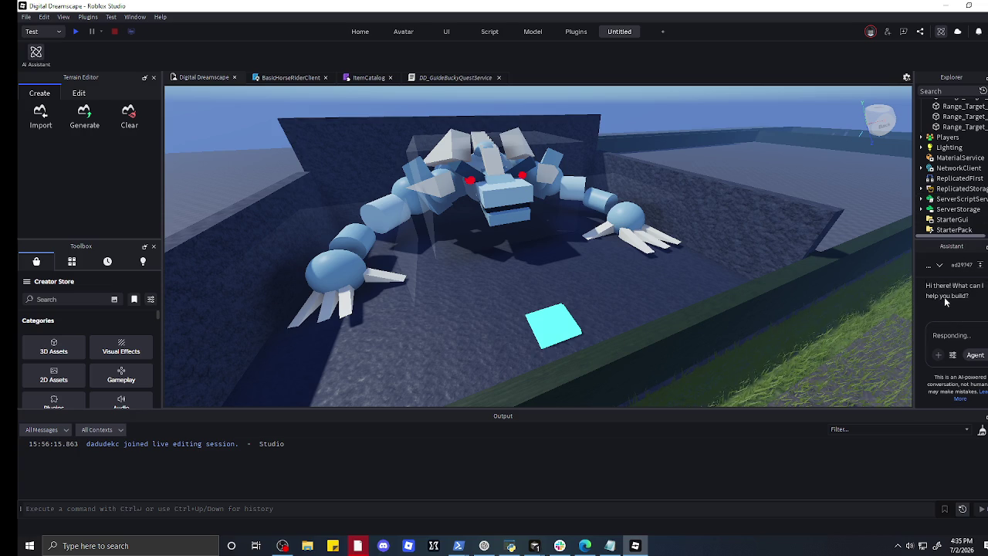
{"action": "left_click", "coordinate": [977, 355]}
{"action": "left_click", "coordinate": [979, 356]}
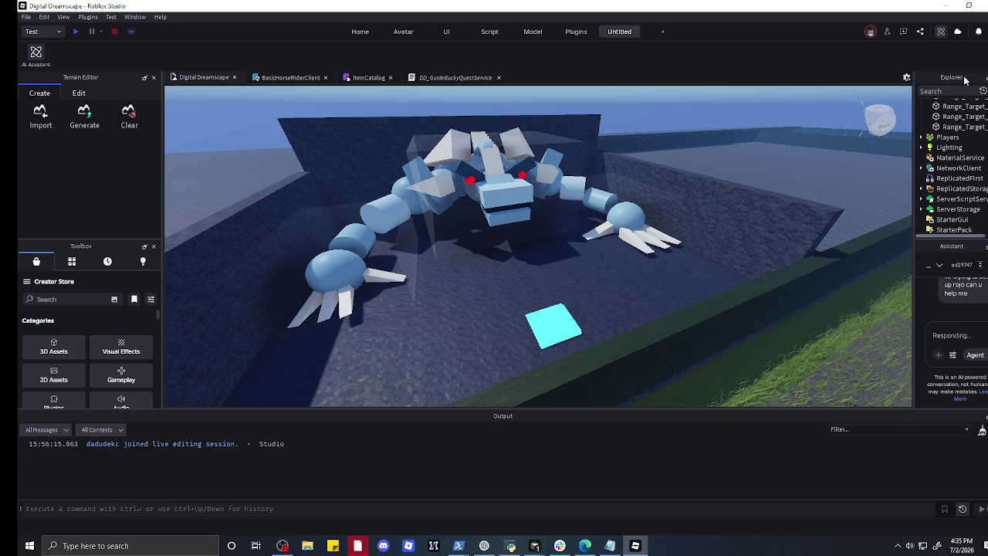
{"action": "scroll", "coordinate": [953, 162], "scroll_direction": "down", "scroll_amount": 3}
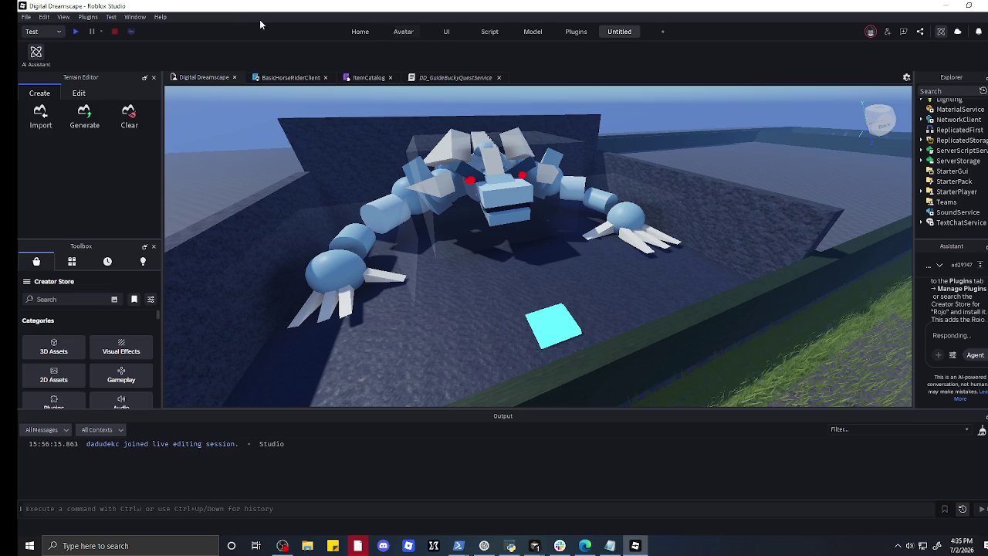
- Check the empty Plugins Folder and Manage Plugins list, then browse Creator Store plugins
{"action": "left_click", "coordinate": [89, 16]}
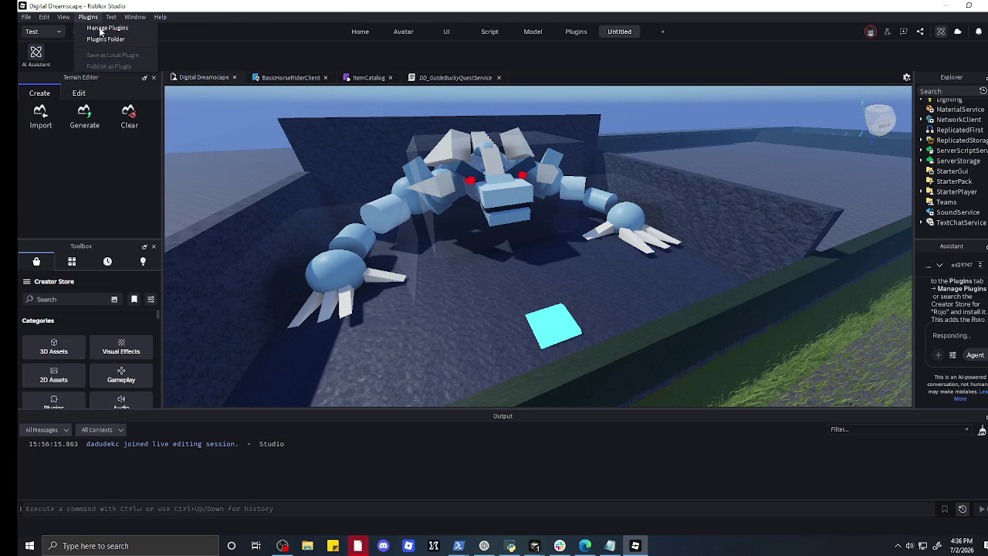
{"action": "left_click", "coordinate": [103, 35]}
{"action": "left_click", "coordinate": [88, 16]}
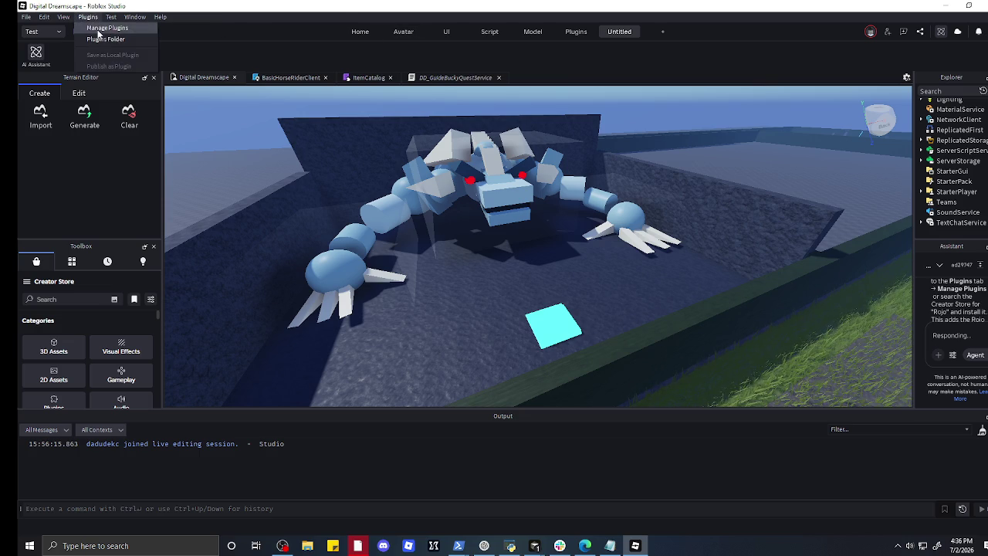
{"action": "left_click", "coordinate": [104, 29]}
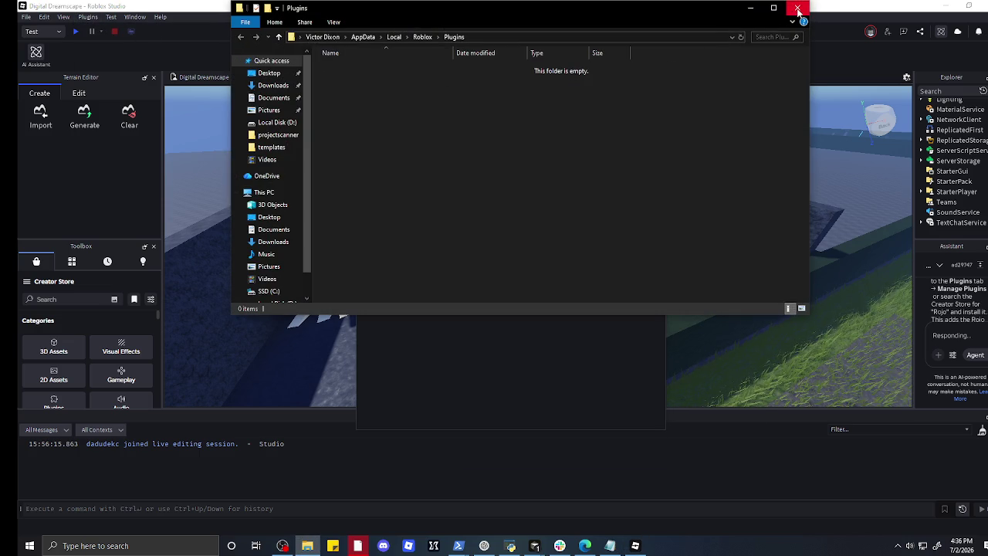
{"action": "left_click", "coordinate": [798, 8]}
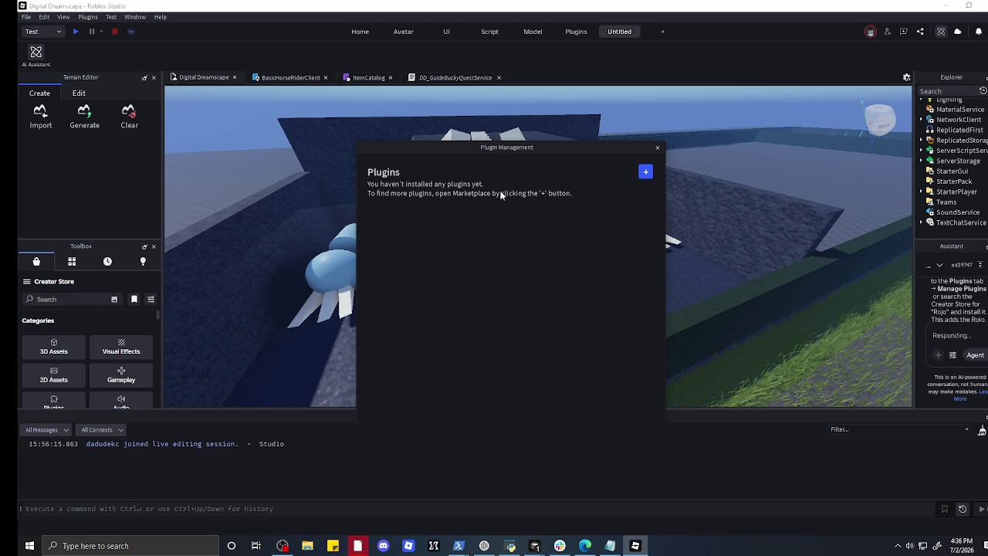
{"action": "left_click", "coordinate": [647, 172]}
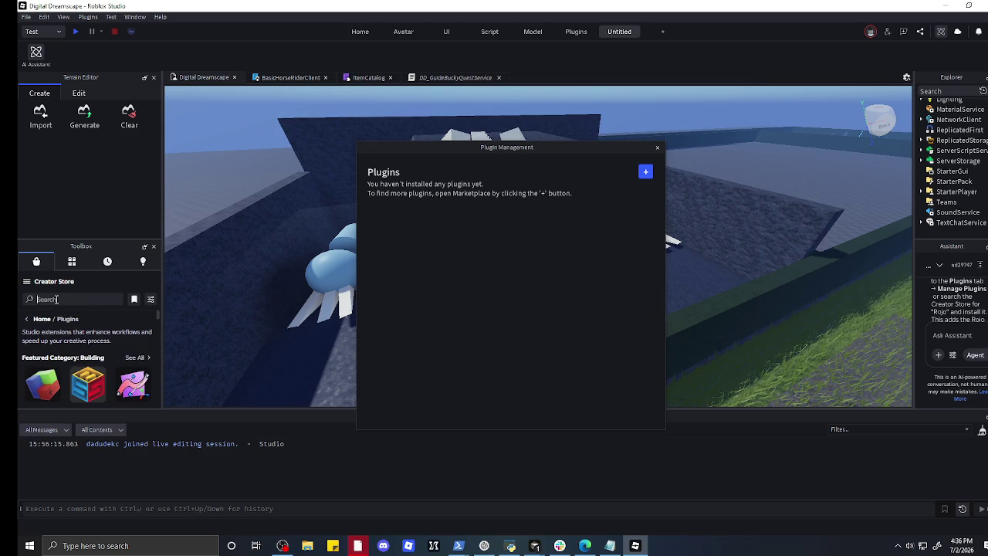
- Search the Creator Store plugins for 'rojo' and install Rojo by Rojo Foundation
{"action": "type", "text": "rojo"}
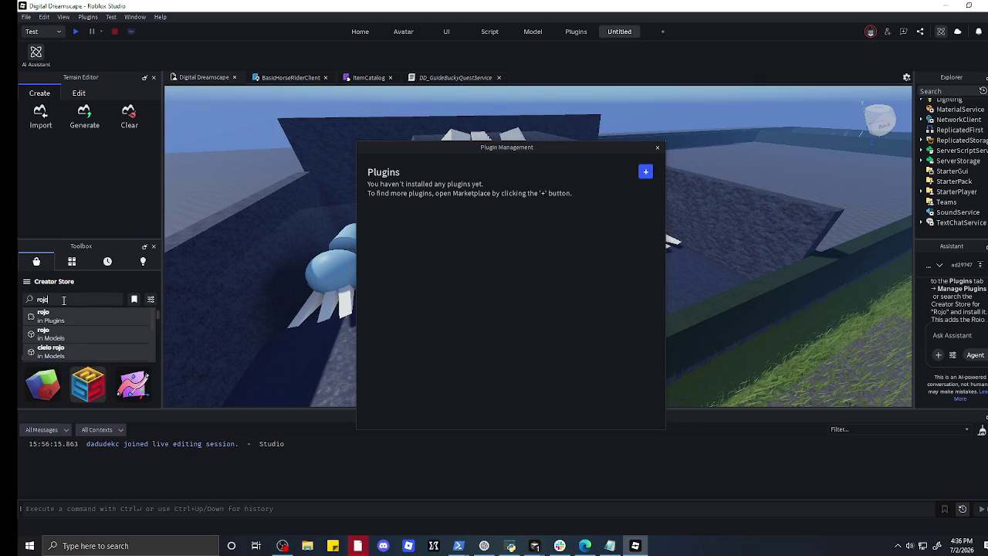
{"action": "left_click", "coordinate": [69, 319]}
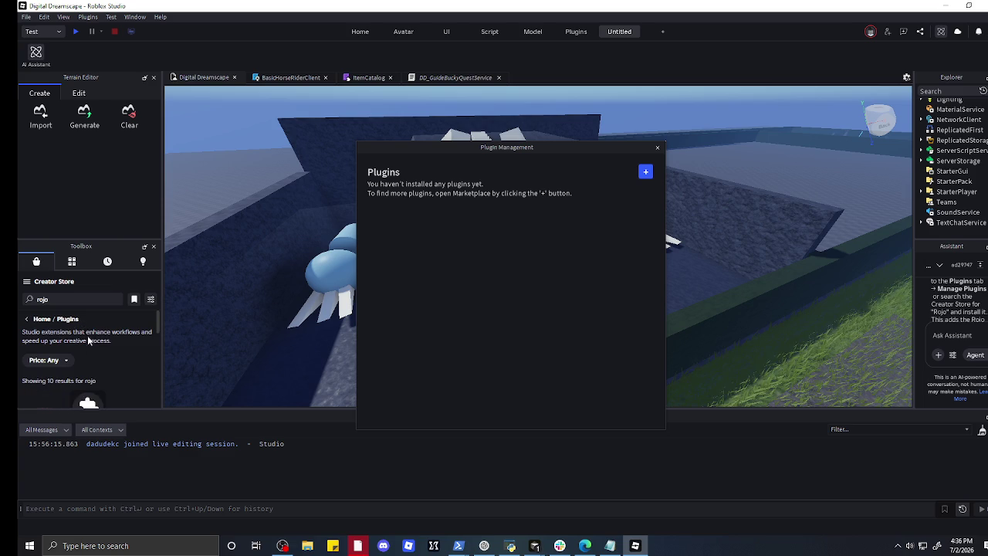
{"action": "scroll", "coordinate": [90, 376], "scroll_direction": "down", "scroll_amount": 1}
{"action": "left_click", "coordinate": [99, 386]}
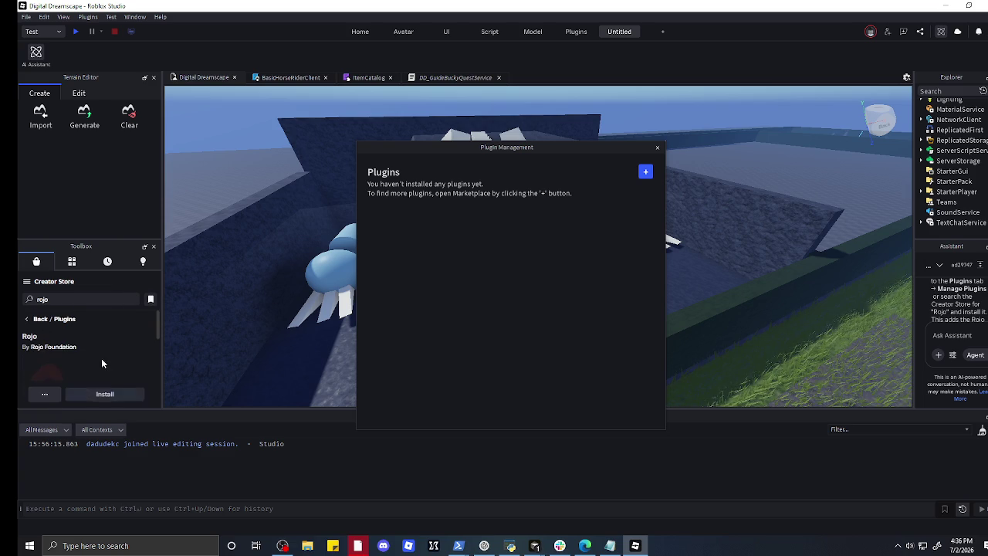
{"action": "left_click", "coordinate": [101, 391]}
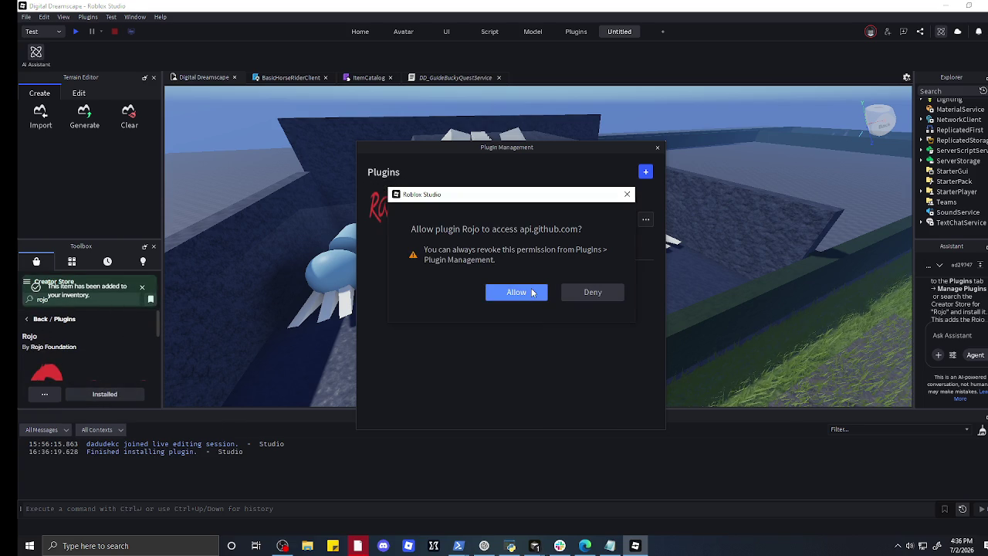
- Allow Rojo access to api.github.com and localhost:34872, open its 7.7.0 panel, close Plugin Management
{"action": "left_click", "coordinate": [526, 293]}
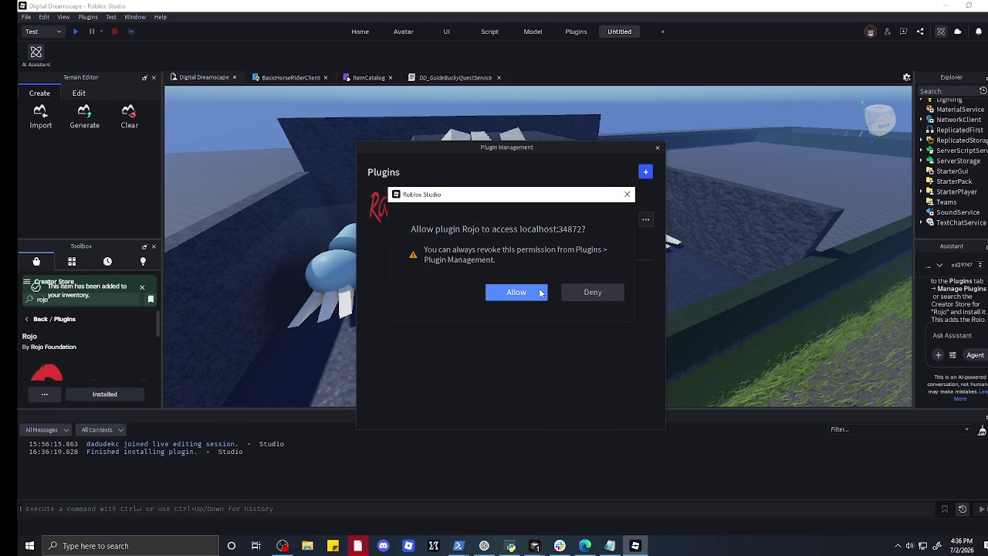
{"action": "left_click", "coordinate": [537, 295]}
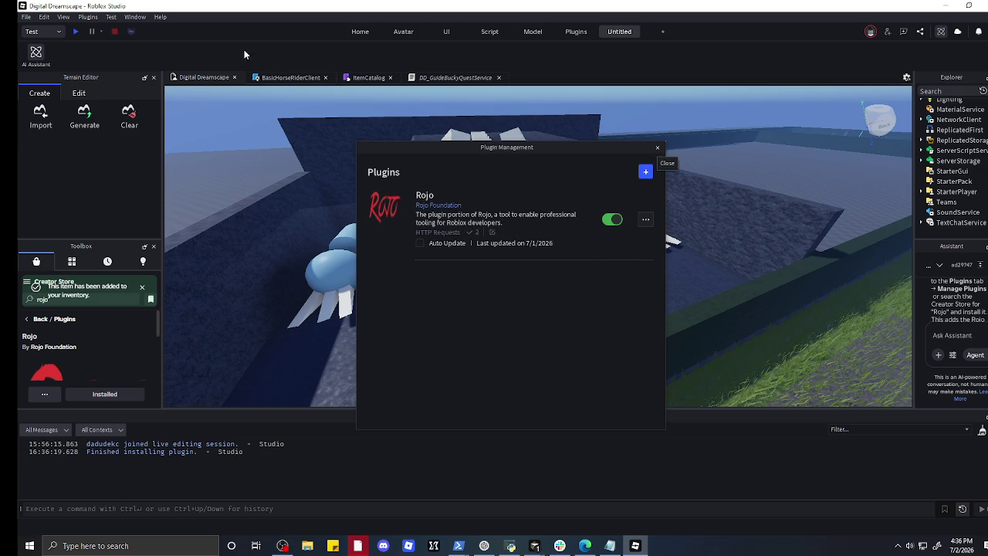
{"action": "left_click", "coordinate": [577, 31]}
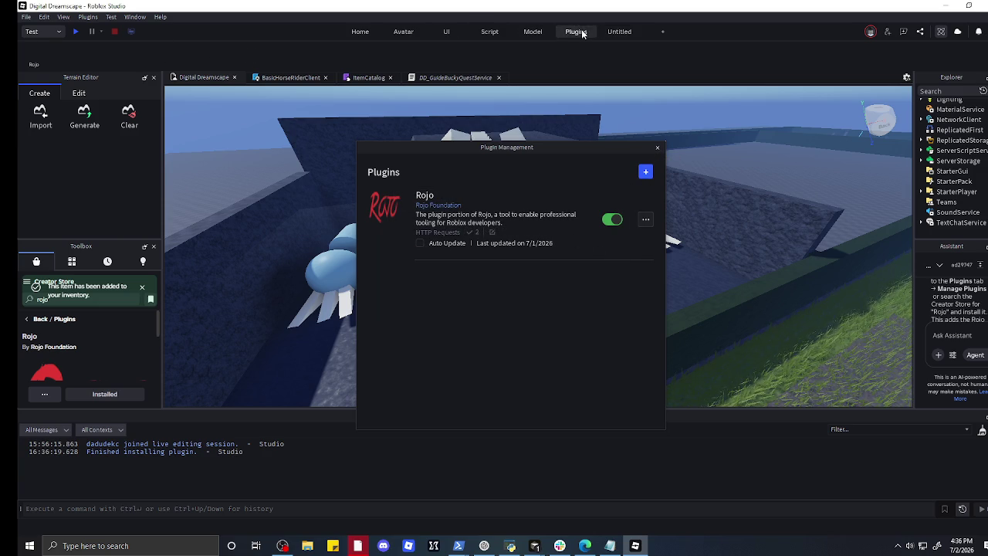
{"action": "left_click", "coordinate": [34, 54]}
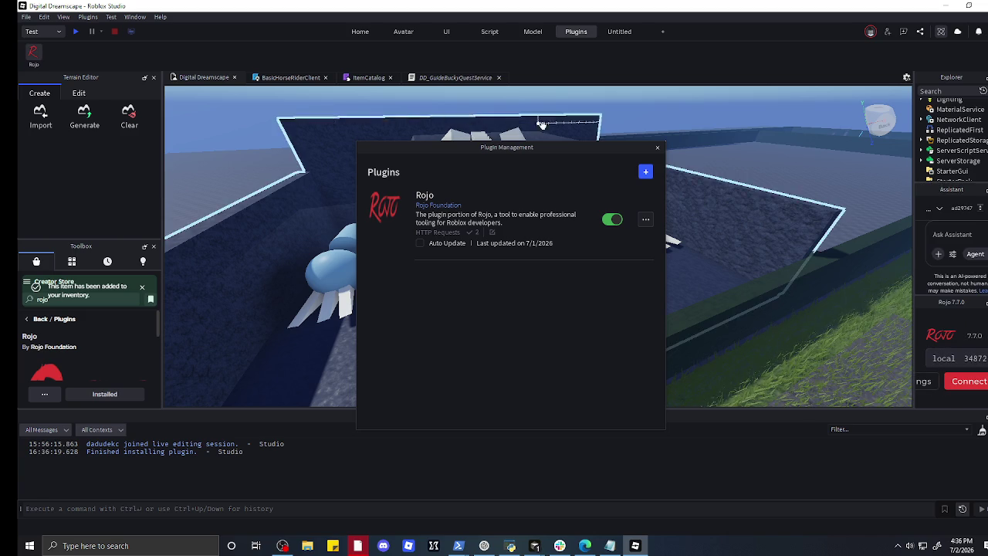
{"action": "left_click", "coordinate": [657, 146]}
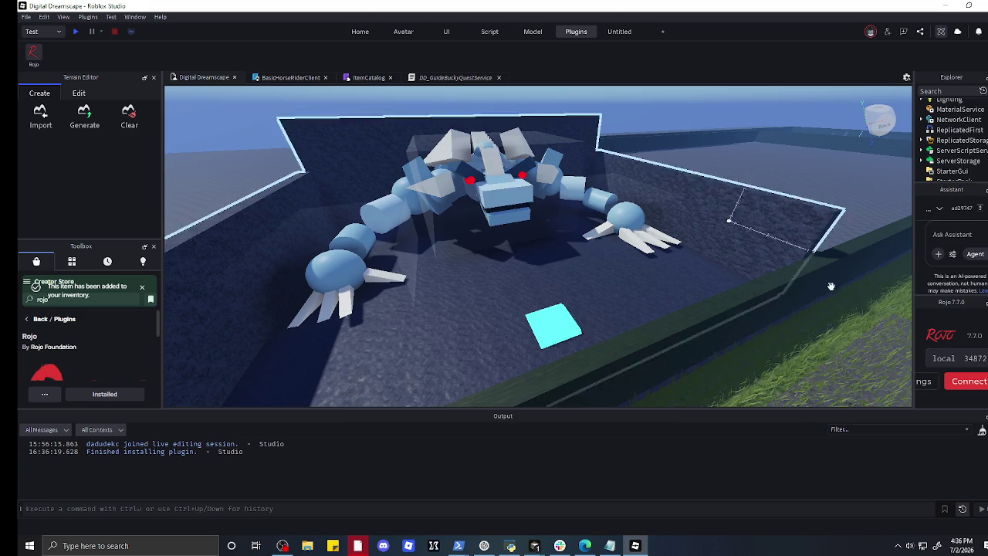
- Try connecting Rojo and read the Output warning to run 'rojo serve' first
{"action": "left_click", "coordinate": [968, 381]}
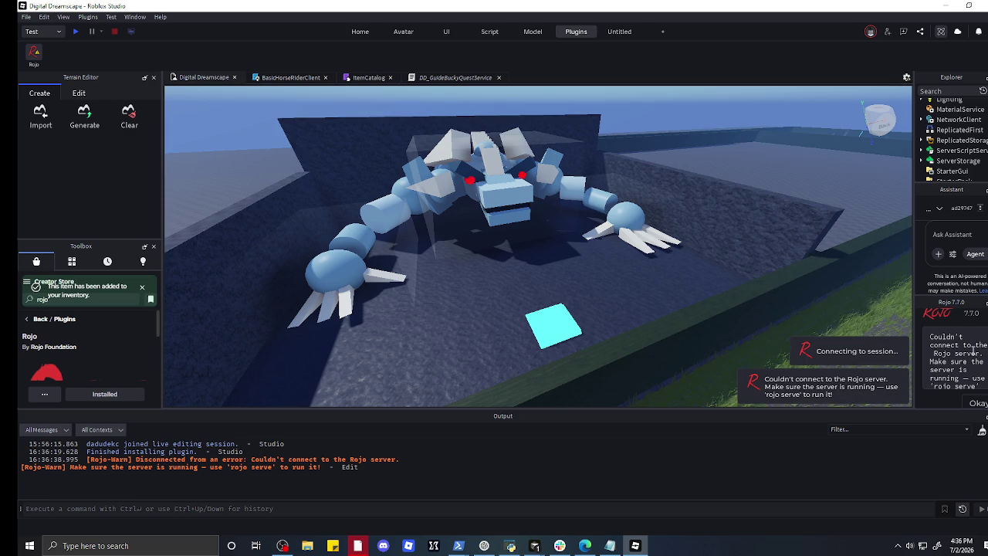
{"action": "scroll", "coordinate": [974, 349], "scroll_direction": "down", "scroll_amount": 1}
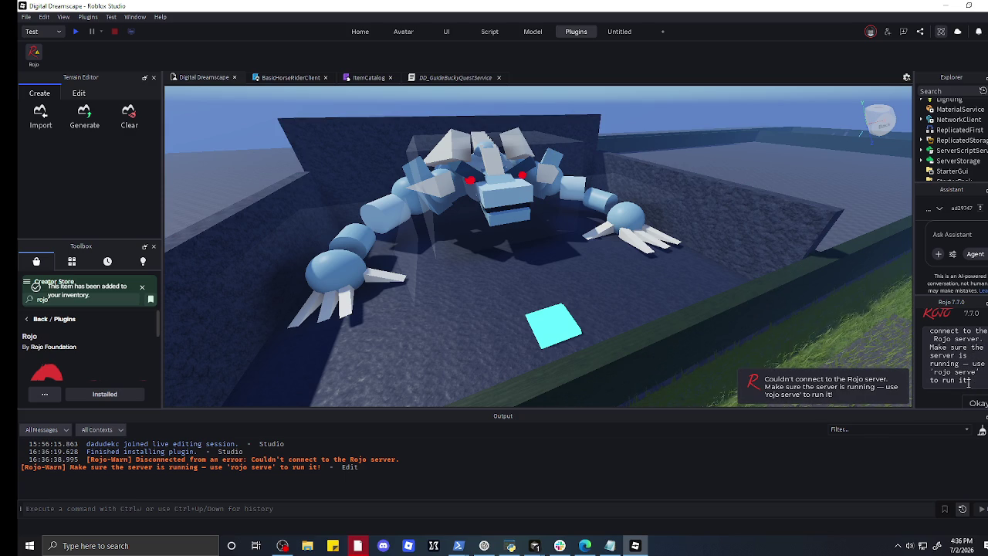
{"action": "scroll", "coordinate": [98, 344], "scroll_direction": "down", "scroll_amount": 3}
{"action": "scroll", "coordinate": [95, 344], "scroll_direction": "down", "scroll_amount": 3}
{"action": "scroll", "coordinate": [99, 334], "scroll_direction": "up", "scroll_amount": 4}
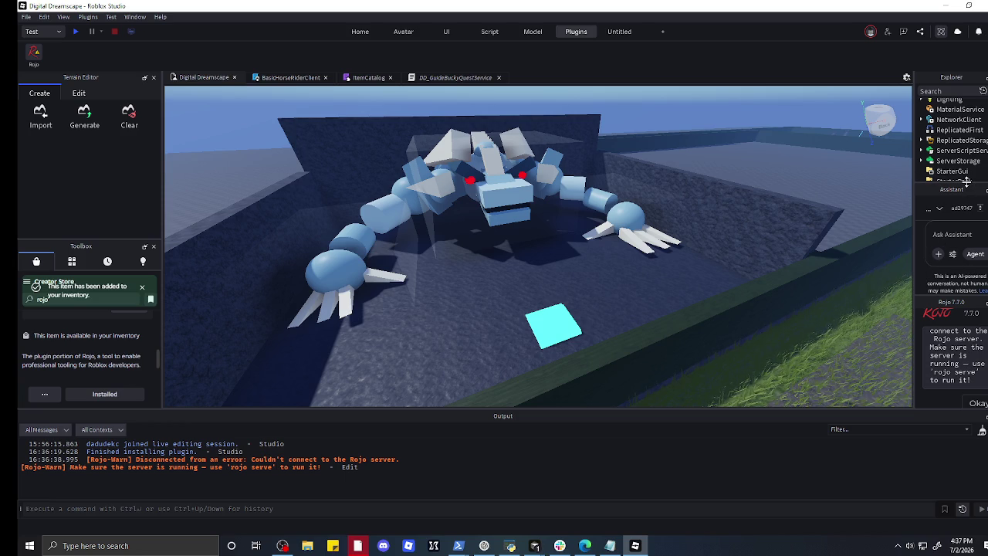
- Enlarge the Assistant area, check the Rojo toolbar options, then close the AI Assistant panel
{"action": "left_click_drag", "start_coordinate": [965, 183], "coordinate": [958, 137]}
{"action": "scroll", "coordinate": [949, 197], "scroll_direction": "down", "scroll_amount": 2}
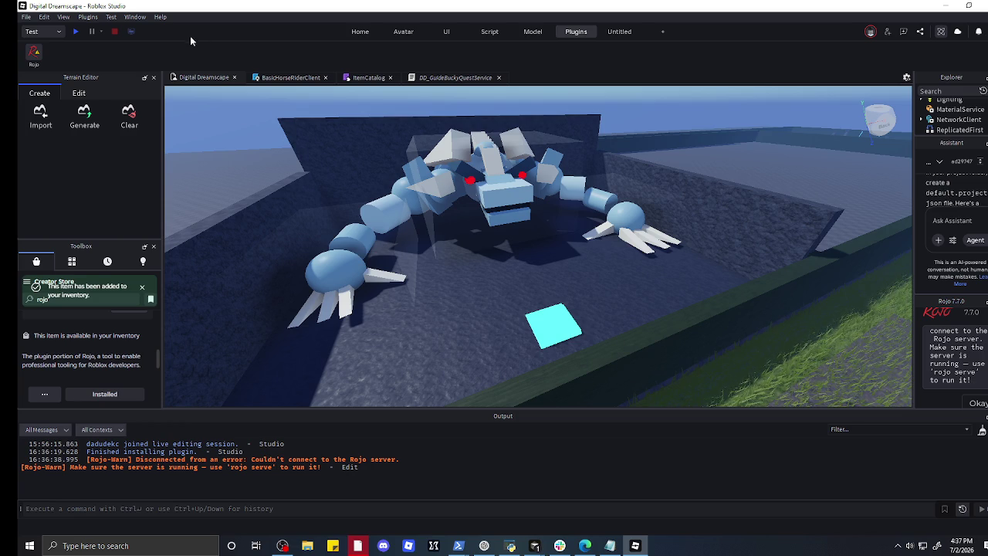
{"action": "right_click", "coordinate": [35, 56]}
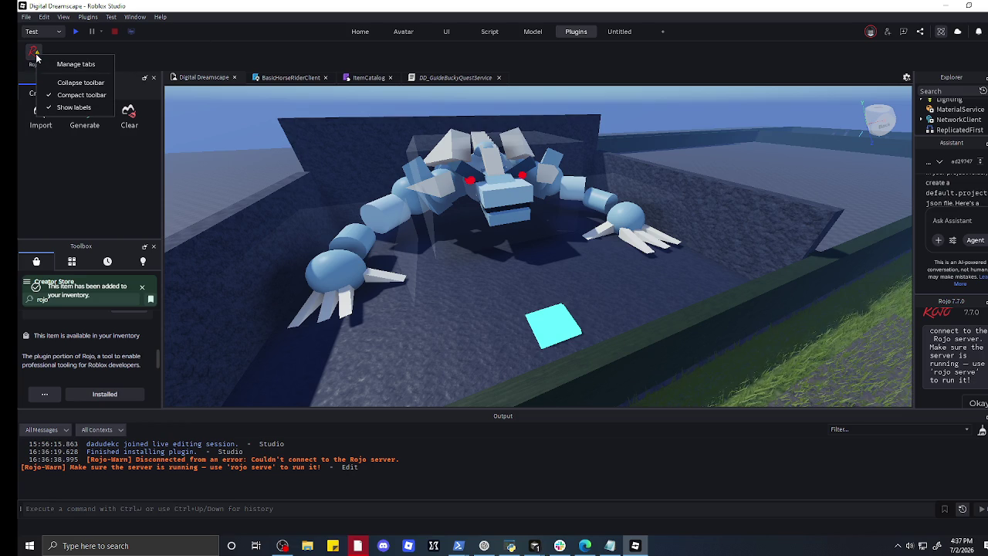
{"action": "left_click", "coordinate": [187, 53]}
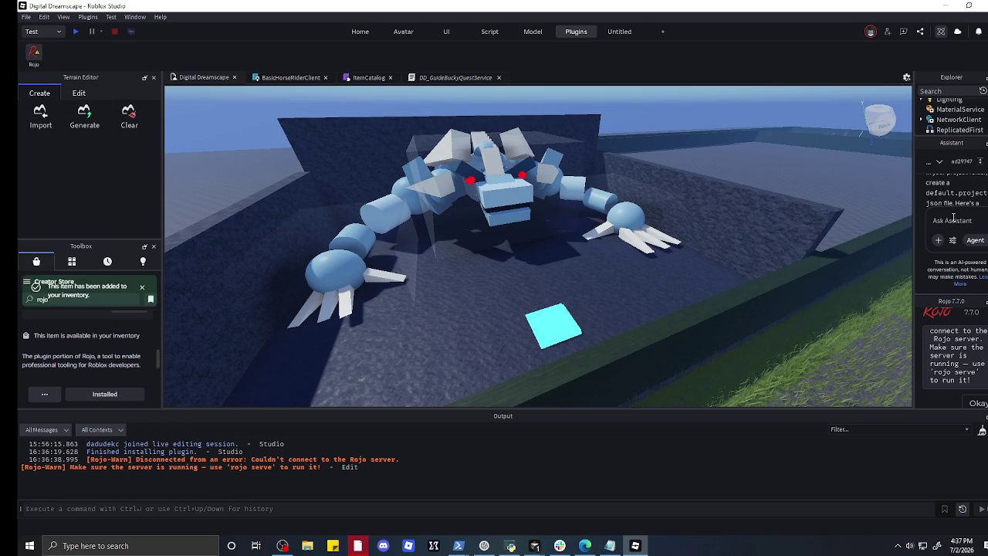
{"action": "scroll", "coordinate": [957, 203], "scroll_direction": "up", "scroll_amount": 5}
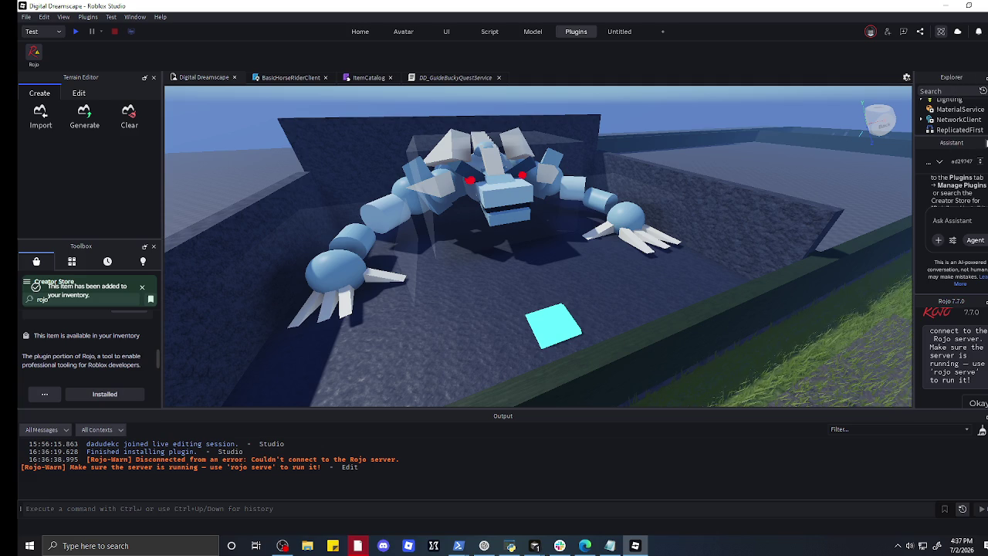
{"action": "left_click", "coordinate": [985, 143]}
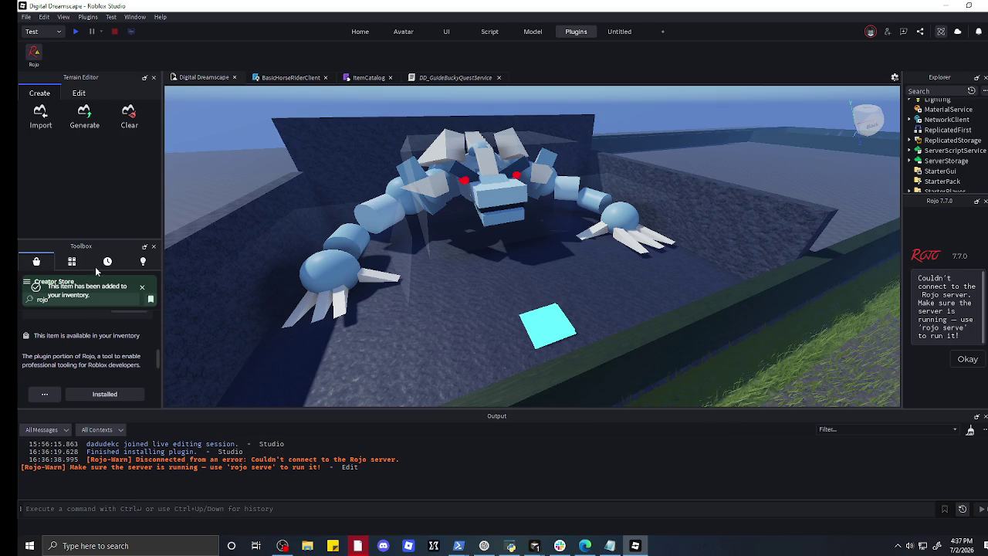
{"action": "scroll", "coordinate": [117, 329], "scroll_direction": "up", "scroll_amount": 5}
{"action": "scroll", "coordinate": [118, 335], "scroll_direction": "down", "scroll_amount": 3}
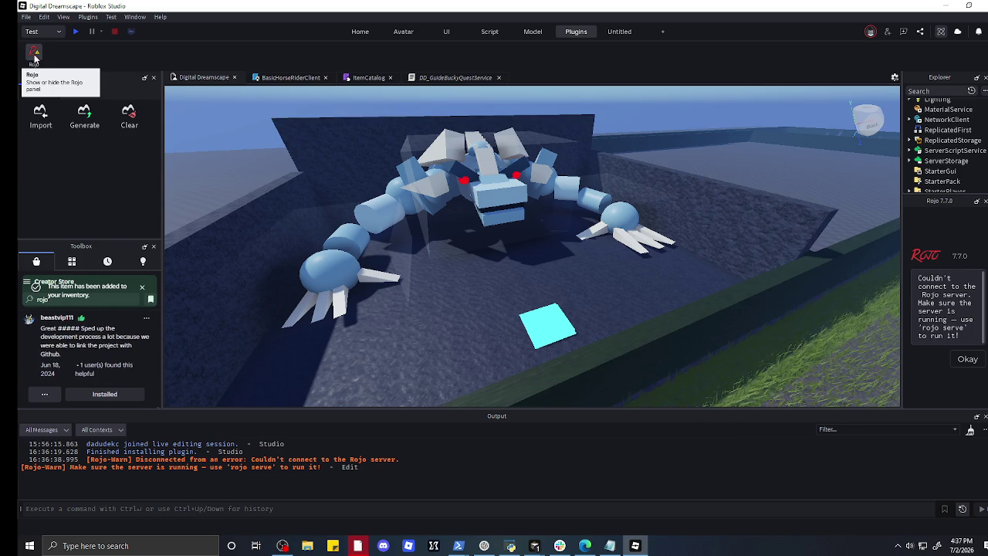
- Dismiss the connection error, review Rojo's settings in a widened dock, and return to Connect unchanged
{"action": "left_click", "coordinate": [963, 361]}
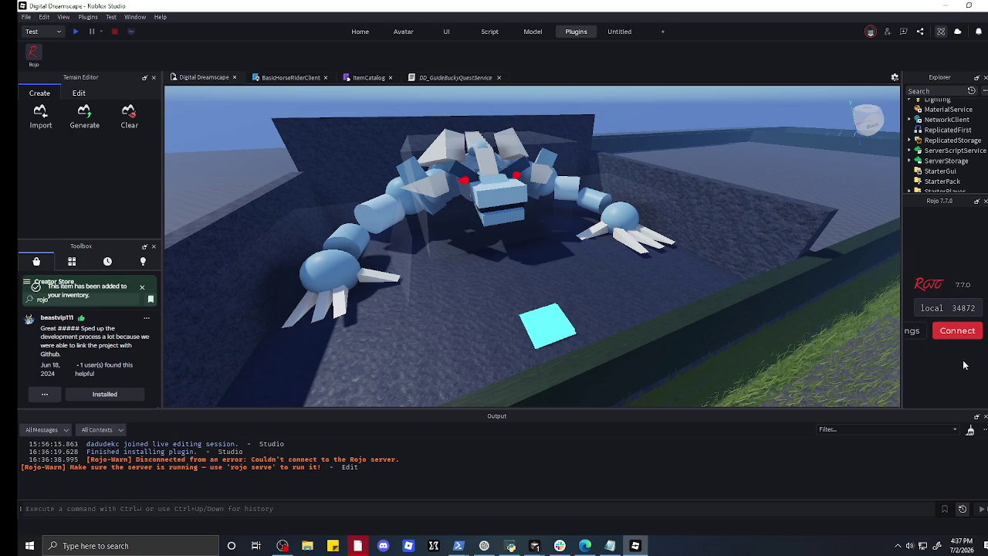
{"action": "left_click", "coordinate": [923, 330]}
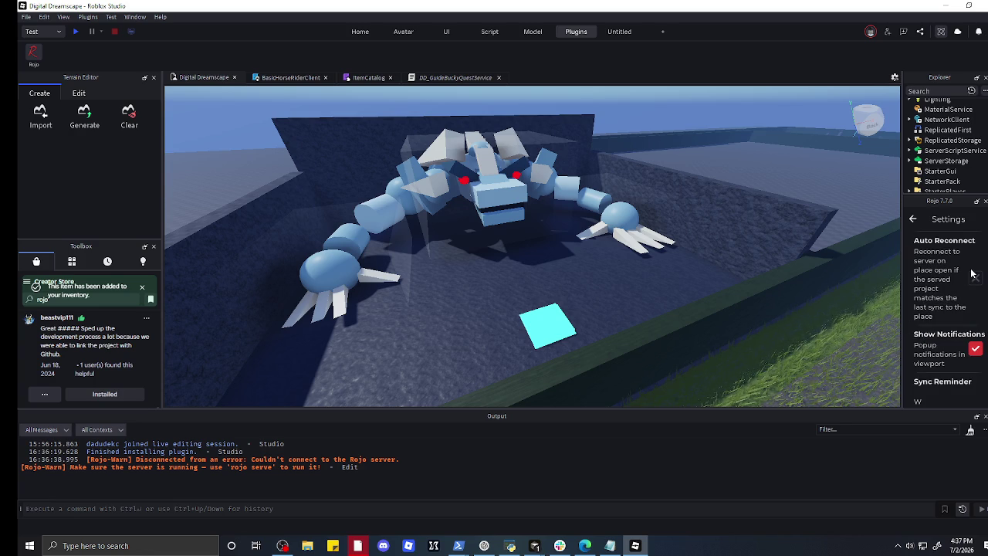
{"action": "scroll", "coordinate": [980, 345], "scroll_direction": "down", "scroll_amount": 3}
{"action": "scroll", "coordinate": [981, 349], "scroll_direction": "down", "scroll_amount": 8}
{"action": "left_click_drag", "start_coordinate": [902, 337], "coordinate": [293, 330]}
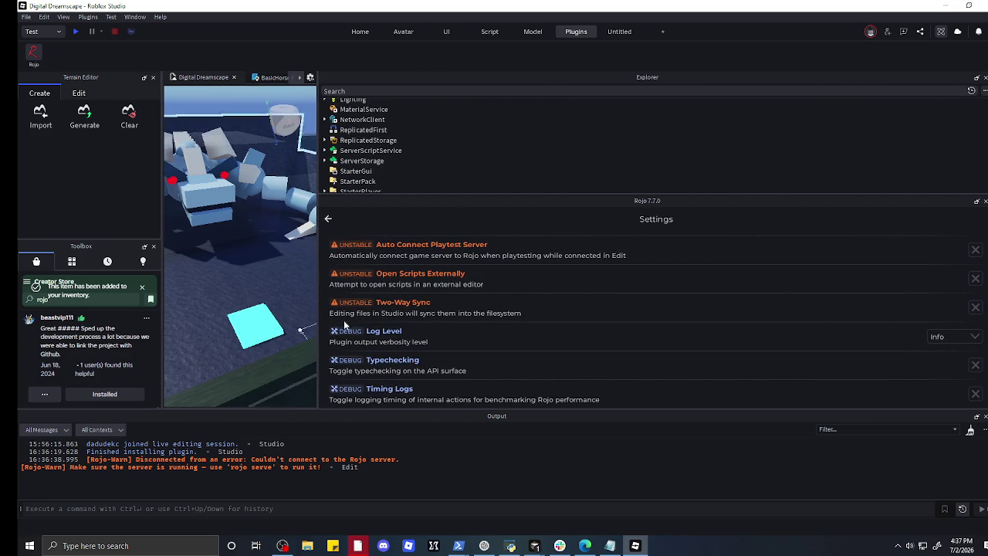
{"action": "scroll", "coordinate": [498, 292], "scroll_direction": "up", "scroll_amount": 3}
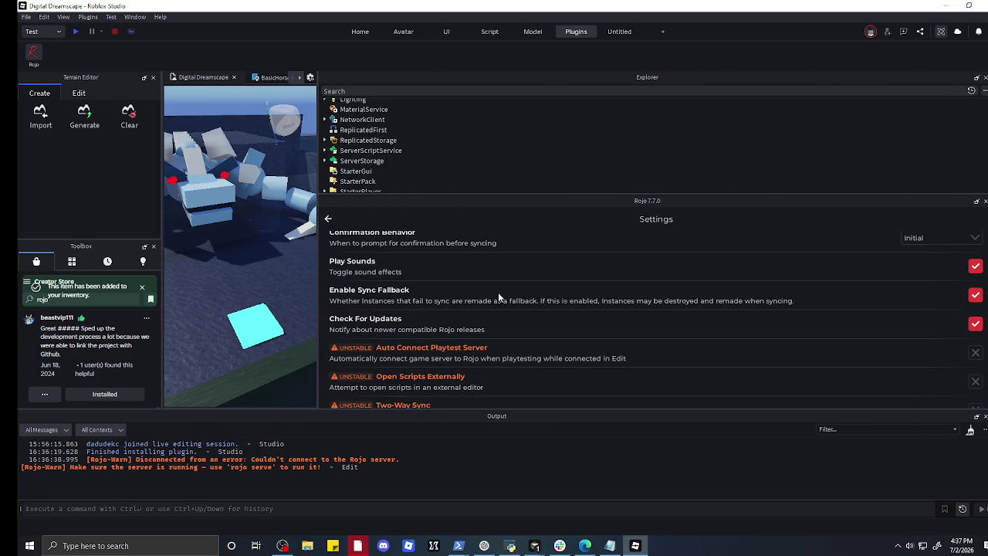
{"action": "scroll", "coordinate": [498, 292], "scroll_direction": "up", "scroll_amount": 2}
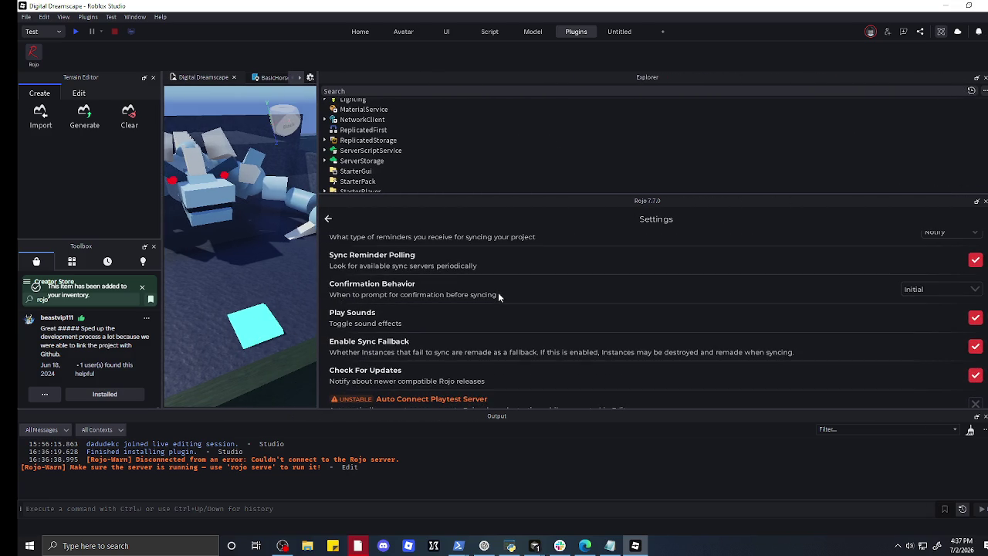
{"action": "scroll", "coordinate": [498, 296], "scroll_direction": "down", "scroll_amount": 2}
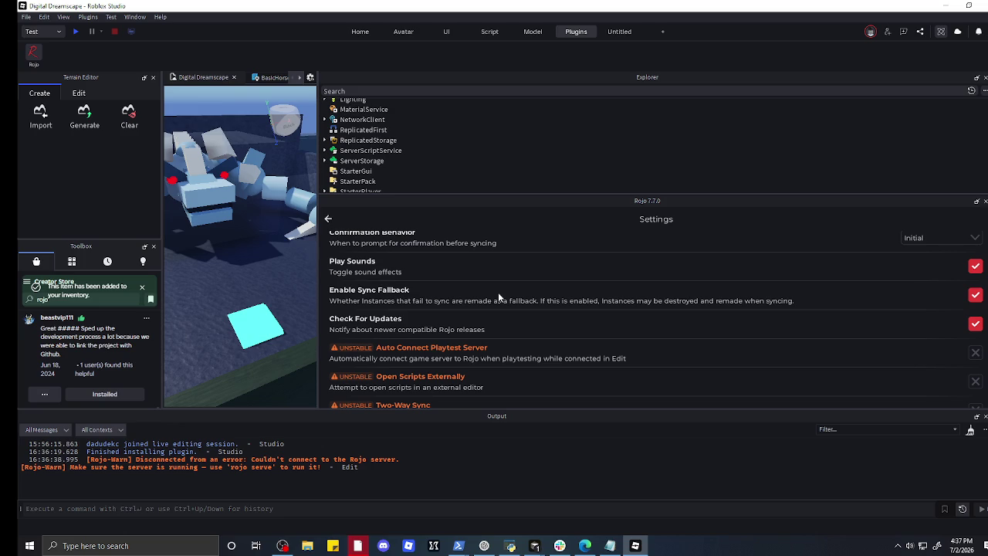
{"action": "scroll", "coordinate": [498, 292], "scroll_direction": "up", "scroll_amount": 4}
{"action": "scroll", "coordinate": [498, 292], "scroll_direction": "up", "scroll_amount": 1}
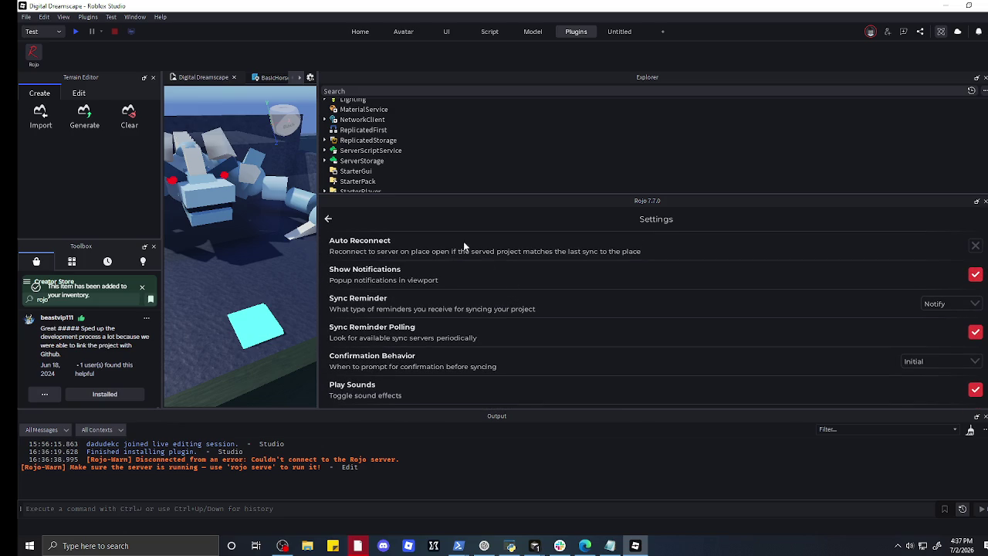
{"action": "left_click", "coordinate": [328, 219]}
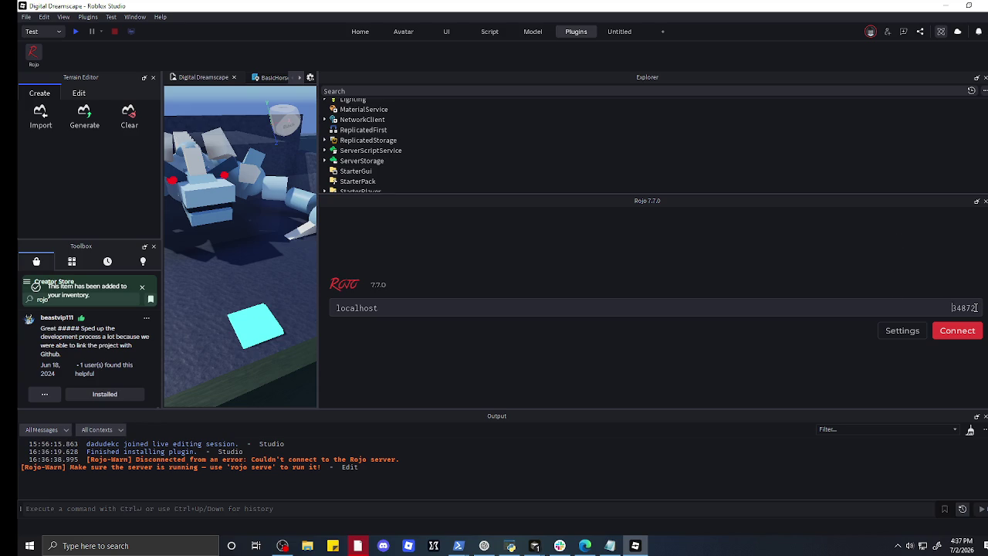
- Retry the Rojo connection, select the 'Couldn't connect to the Rojo server' text, then focus the command bar
{"action": "left_click", "coordinate": [949, 334]}
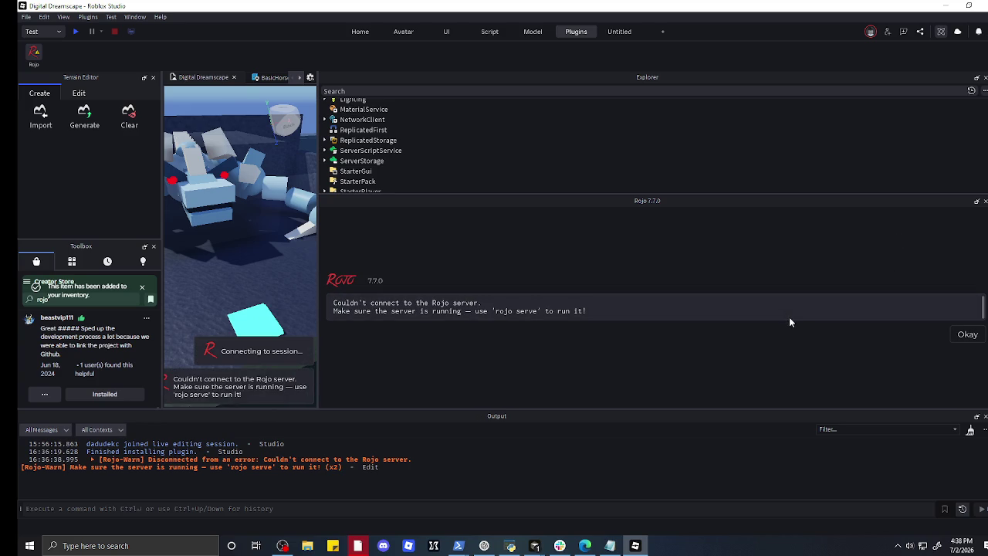
{"action": "mouse_move", "coordinate": [334, 302]}
{"action": "left_mouse_down"}
{"action": "mouse_move", "coordinate": [569, 306]}
{"action": "mouse_move", "coordinate": [602, 318]}
{"action": "mouse_move", "coordinate": [527, 311]}
{"action": "left_mouse_up"}
{"action": "key", "text": "ctrl+a"}
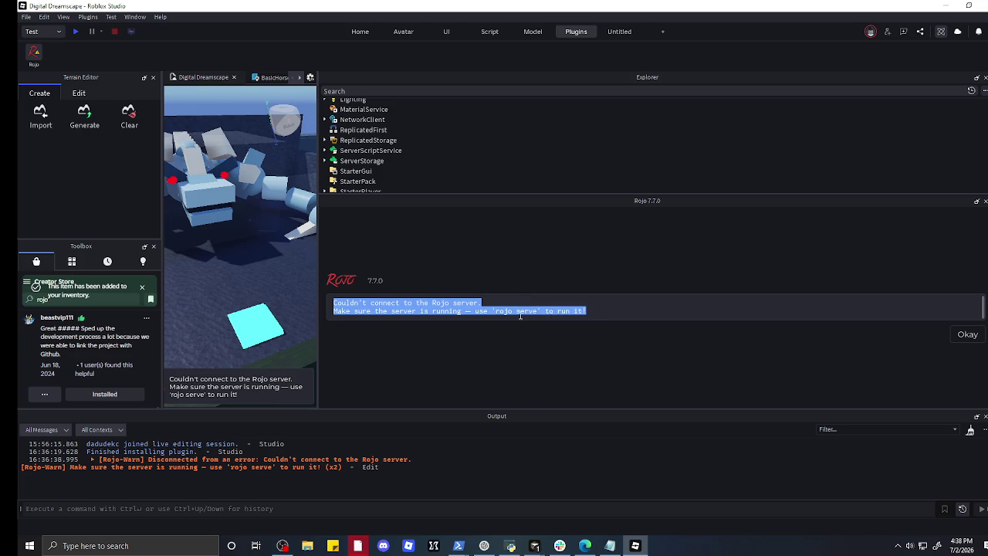
{"action": "left_click", "coordinate": [520, 312], "text": "shift"}
{"action": "left_click", "coordinate": [520, 312]}
{"action": "left_click", "coordinate": [514, 311], "text": "shift"}
{"action": "mouse_move", "coordinate": [514, 312]}
{"action": "left_mouse_down"}
{"action": "mouse_move", "coordinate": [499, 312]}
{"action": "mouse_move", "coordinate": [587, 312]}
{"action": "left_mouse_up"}
{"action": "left_click", "coordinate": [546, 370]}
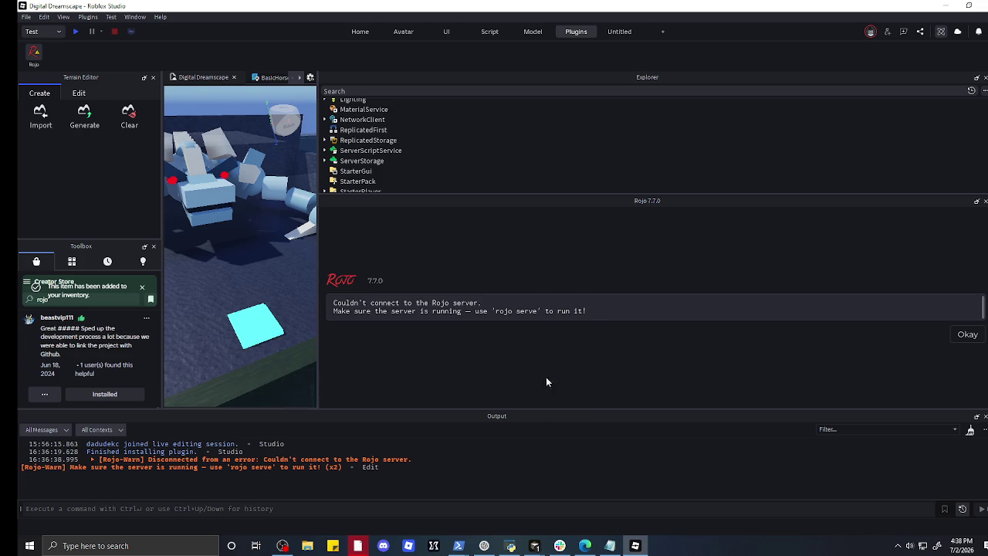
{"action": "left_click", "coordinate": [489, 510]}
- Run 'rojo serve' in Studio's command bar, which logs an 'Incomplete statement' error, then clear it
{"action": "type", "text": "r"}
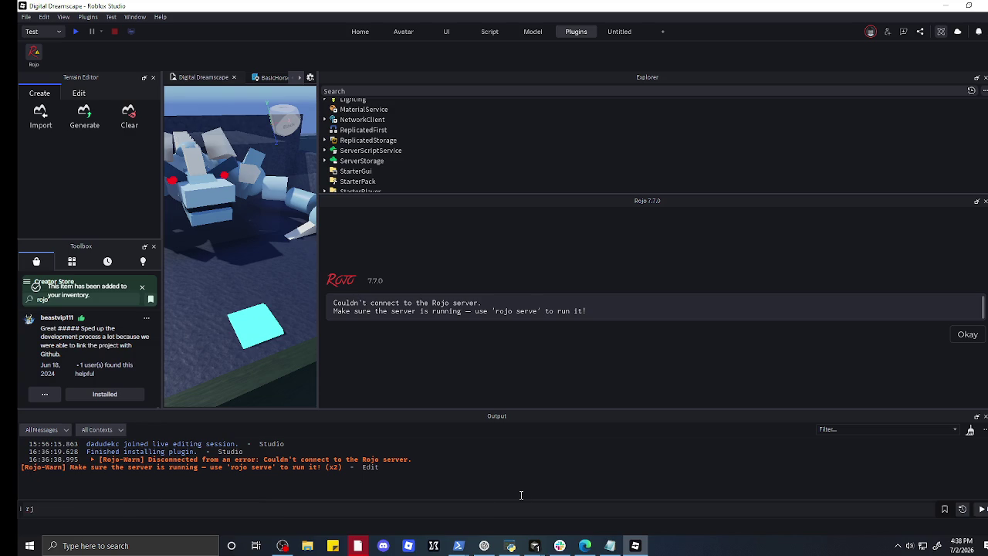
{"action": "type", "text": "ojo serve"}
{"action": "key", "text": "shift+Return"}
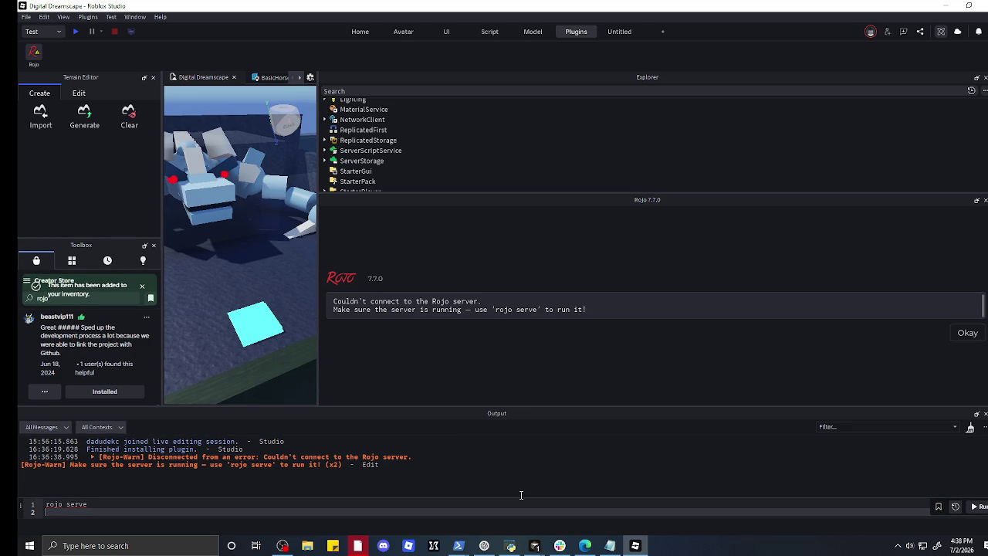
{"action": "key", "text": "BackSpace"}
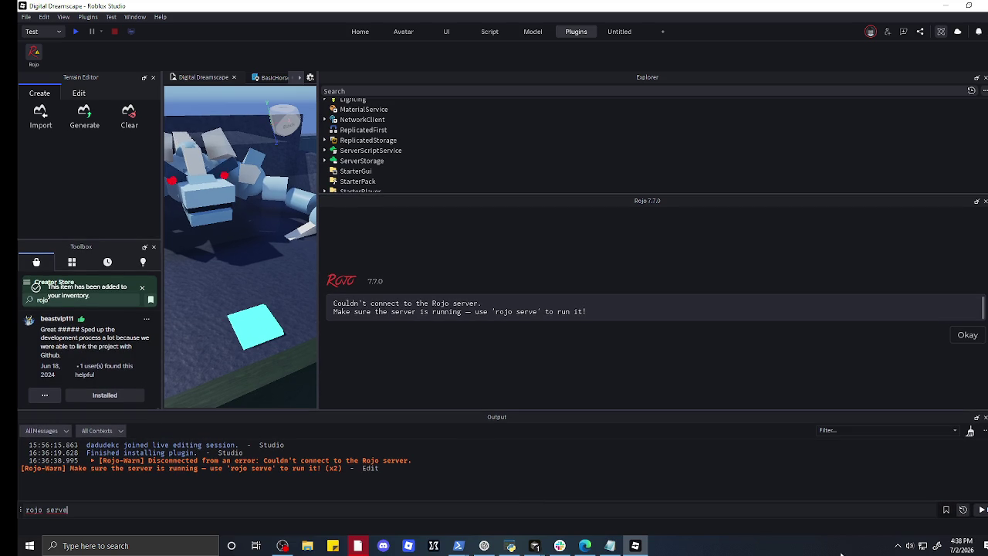
{"action": "left_click", "coordinate": [983, 511]}
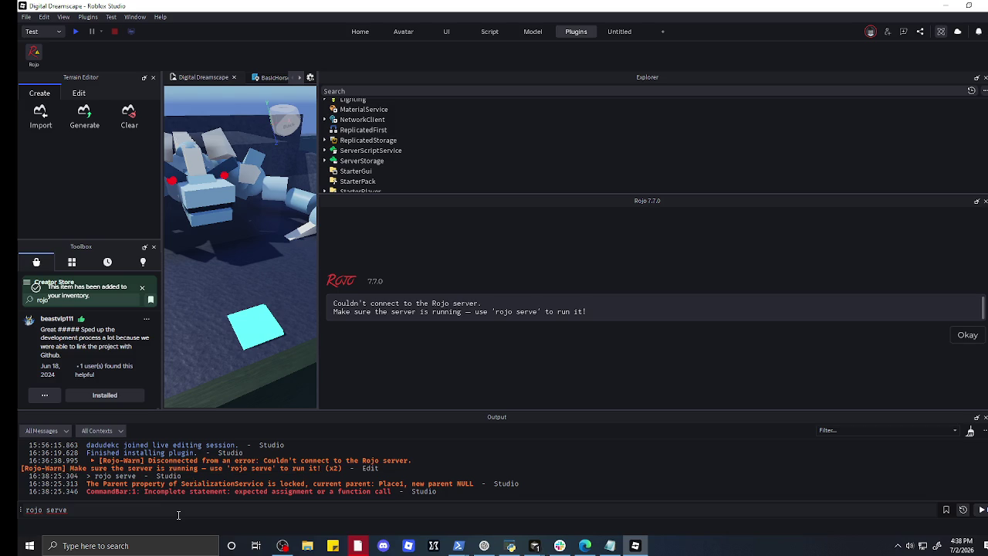
{"action": "key", "text": "BackSpace"}
{"action": "key", "text": "BackSpace"}
{"action": "key", "text": "BackSpace"}
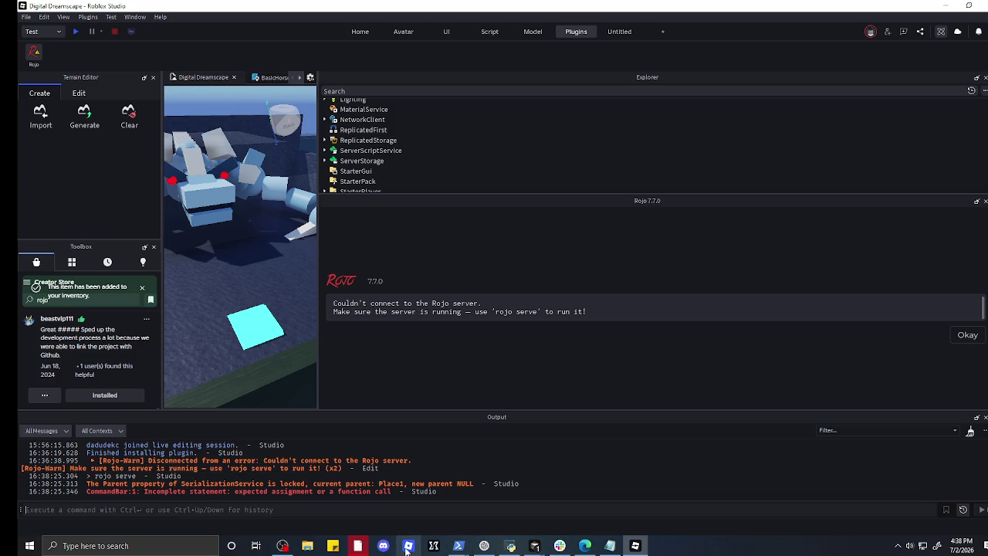
- Close the Webcam Style Selector and bring the DreamVault PowerShell window to the front
{"action": "left_click", "coordinate": [456, 521]}
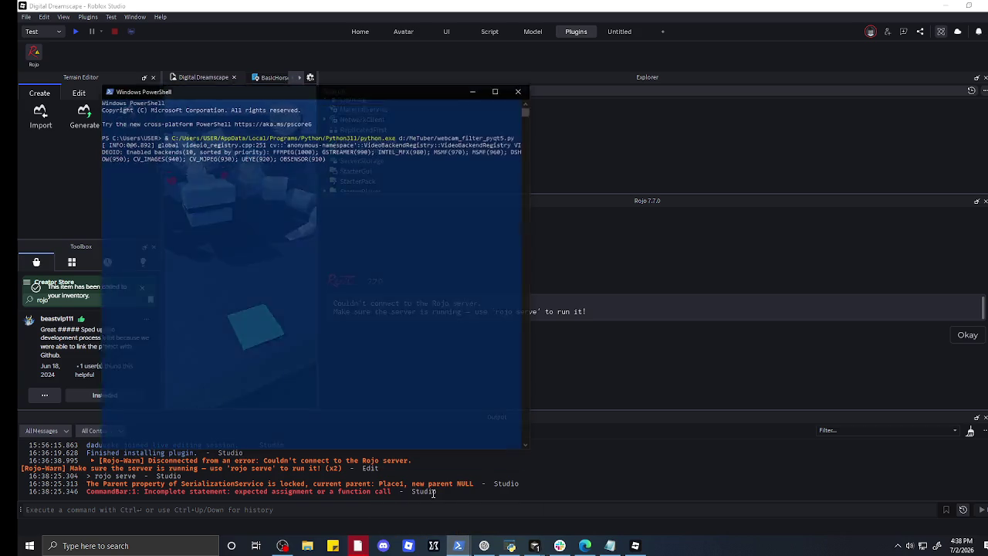
{"action": "left_click", "coordinate": [321, 281]}
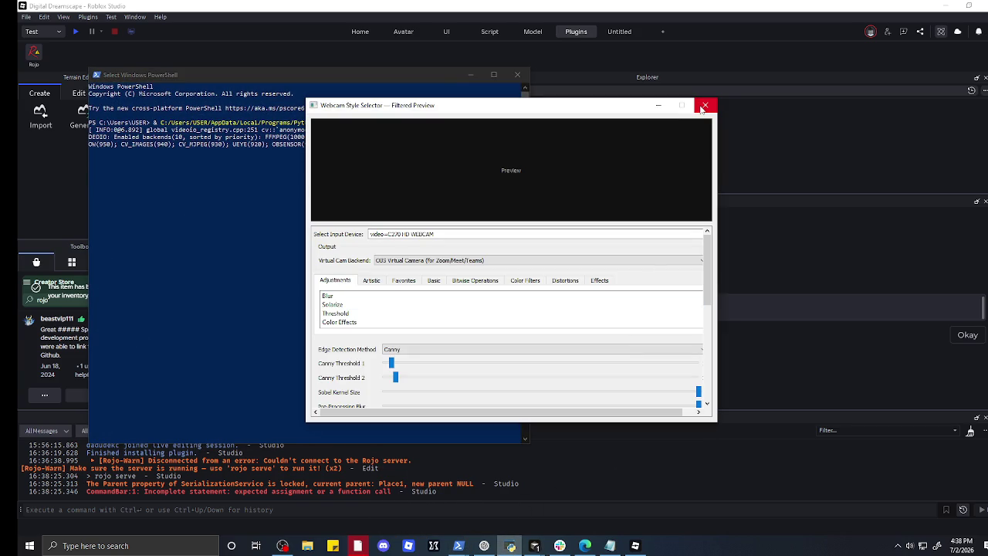
{"action": "left_click", "coordinate": [702, 108]}
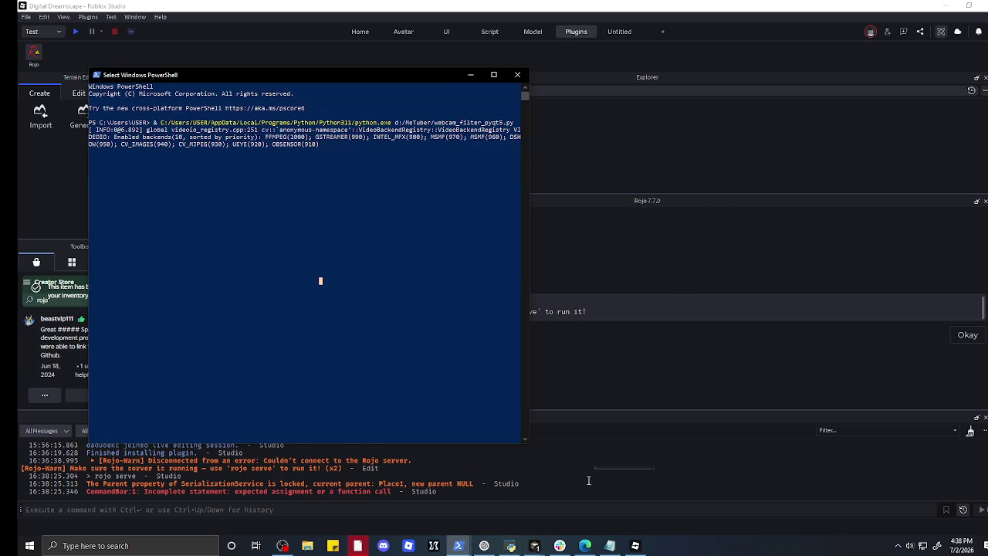
{"action": "left_click", "coordinate": [533, 552]}
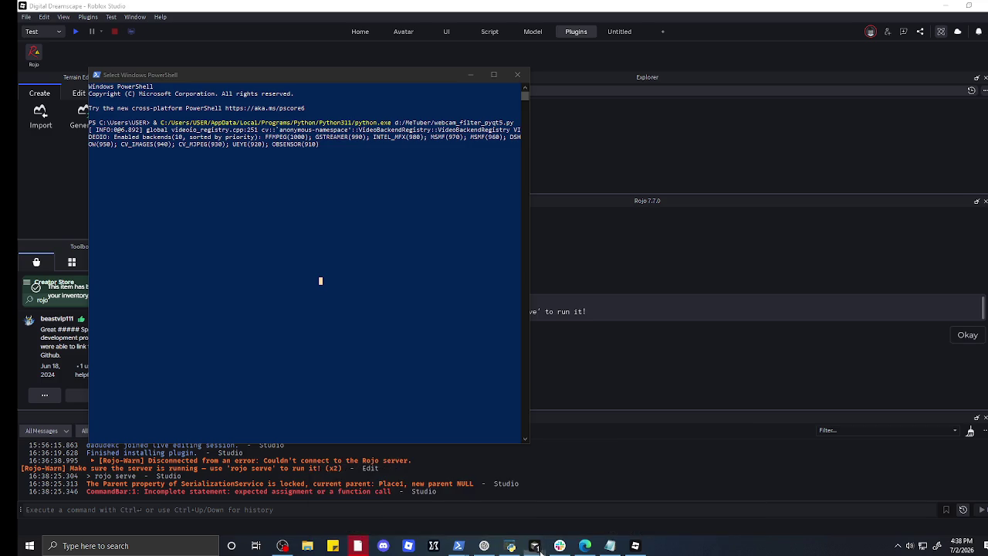
{"action": "mouse_move", "coordinate": [455, 549]}
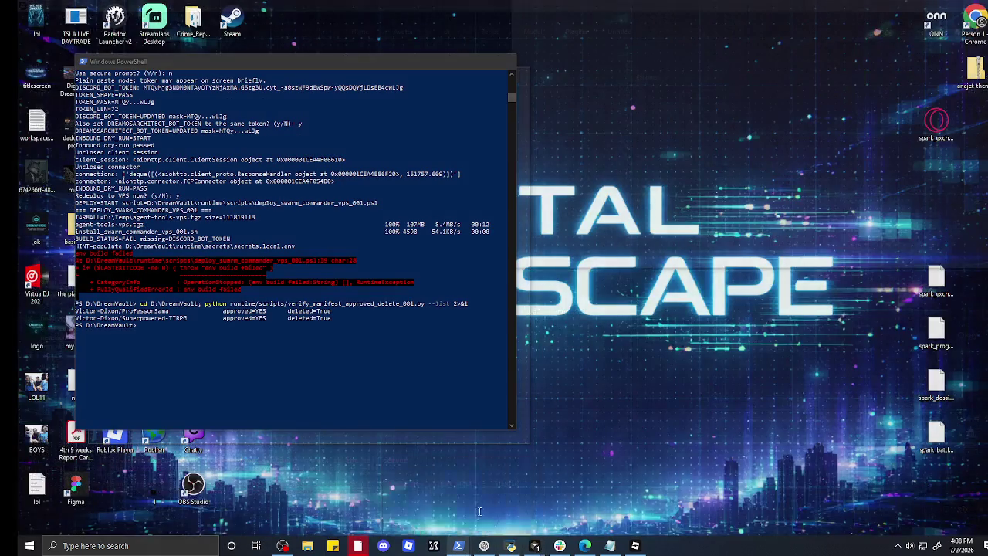
{"action": "left_click", "coordinate": [494, 502]}
{"action": "key", "text": "Escape"}
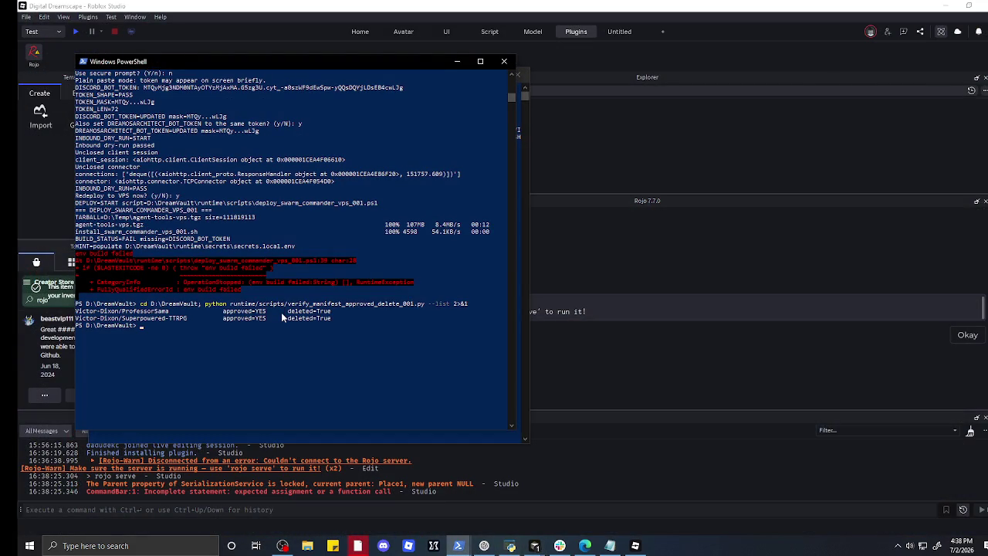
{"action": "left_click", "coordinate": [261, 319]}
- Run 'rojo serve' in PowerShell, which is not recognized, then minimize both PowerShell windows
{"action": "type", "text": "rojo serve"}
{"action": "key", "text": "Return"}
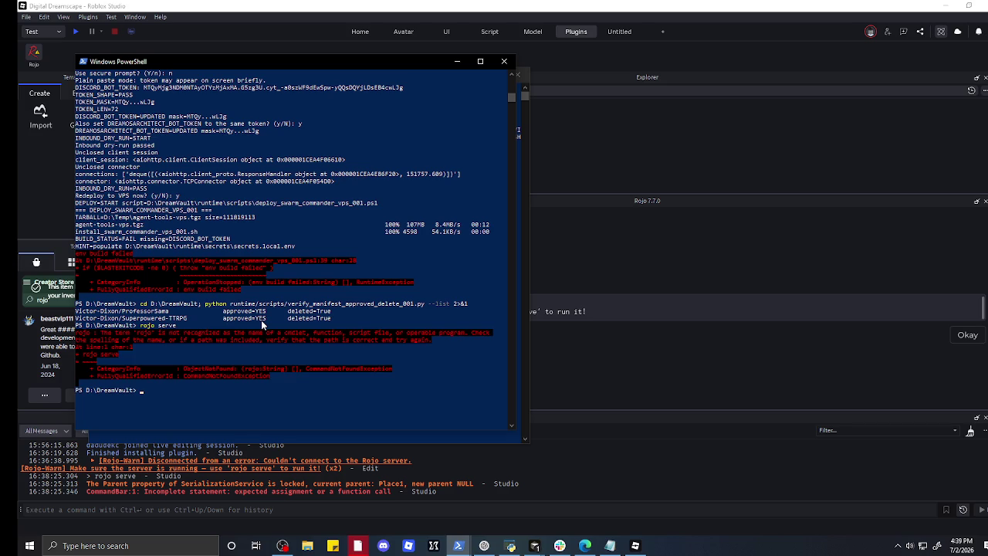
{"action": "left_click", "coordinate": [457, 62]}
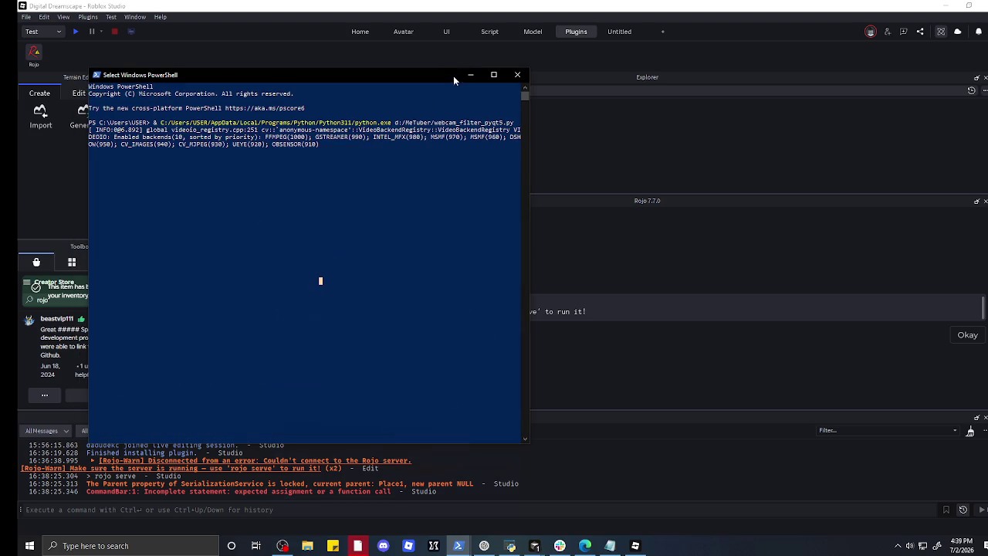
{"action": "left_click", "coordinate": [476, 77]}
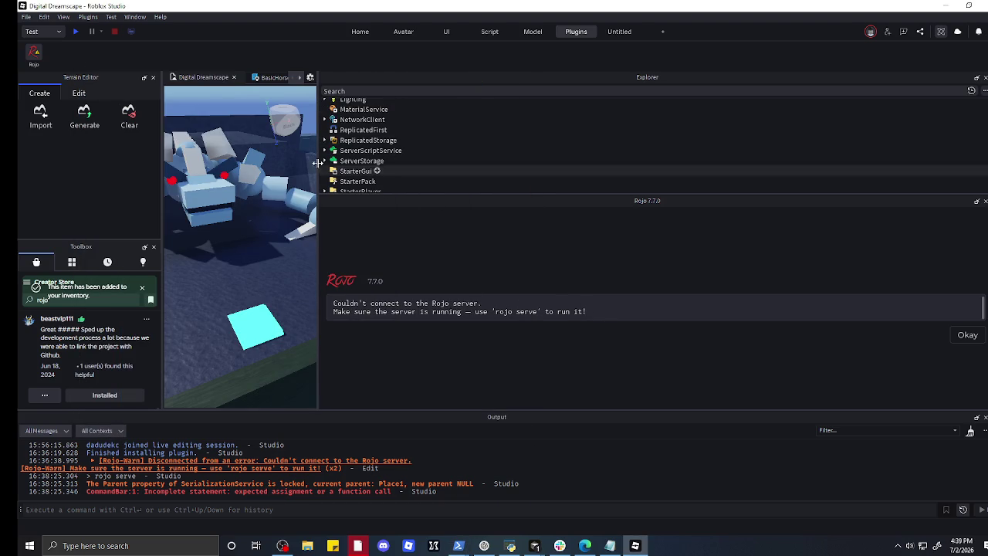
- Dismiss the Rojo connection error, then open the AI Assistant chat from the Untitled tab
{"action": "left_click", "coordinate": [34, 56]}
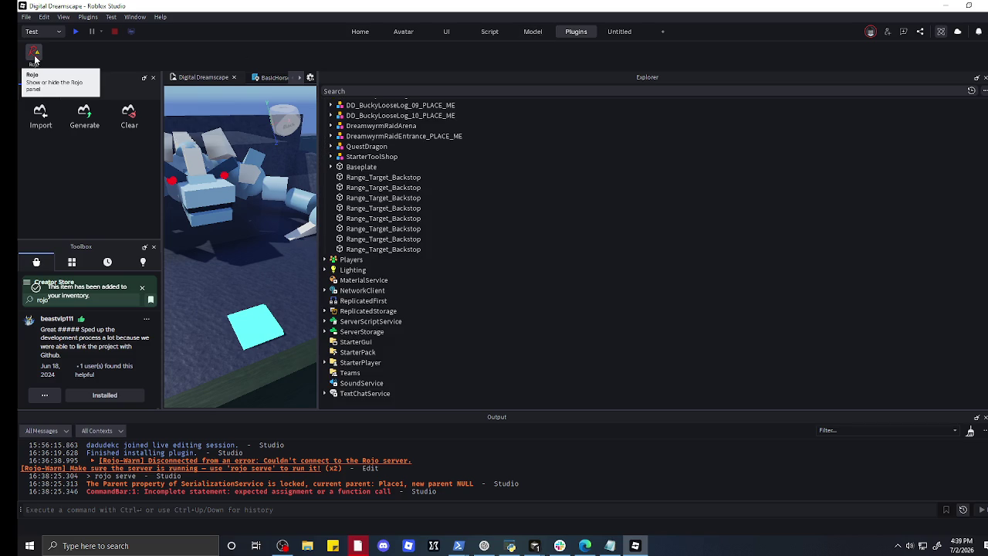
{"action": "left_click", "coordinate": [34, 56]}
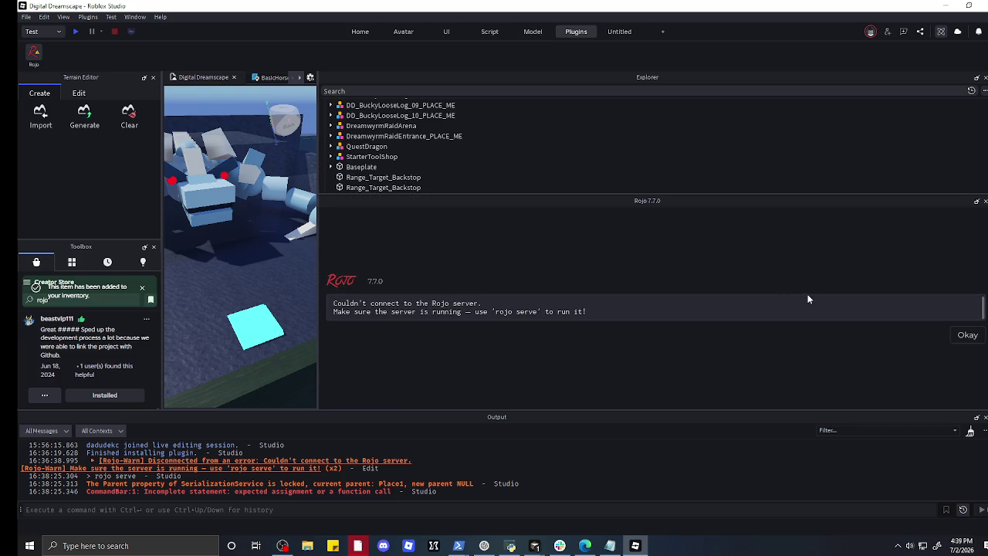
{"action": "left_click", "coordinate": [957, 334]}
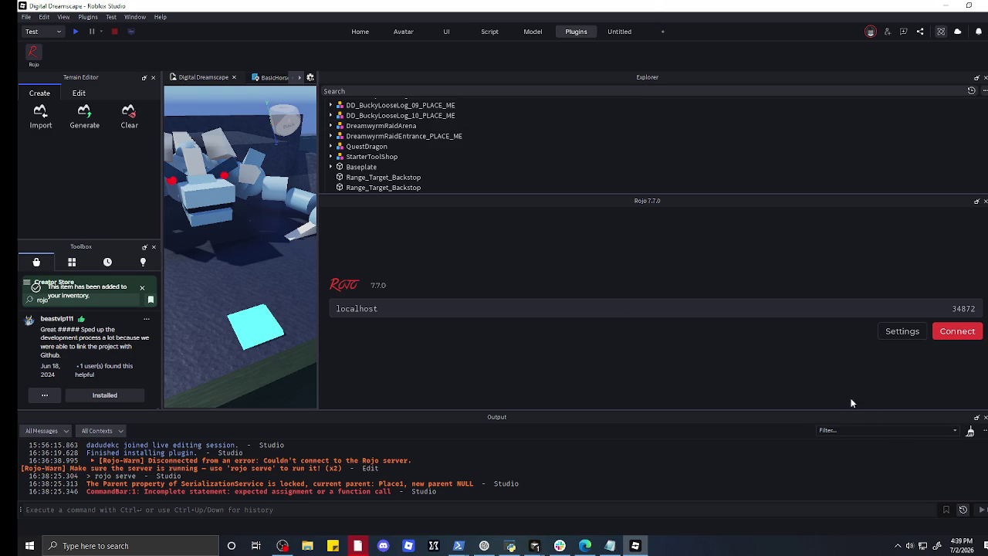
{"action": "left_click", "coordinate": [359, 308]}
{"action": "left_click", "coordinate": [610, 31]}
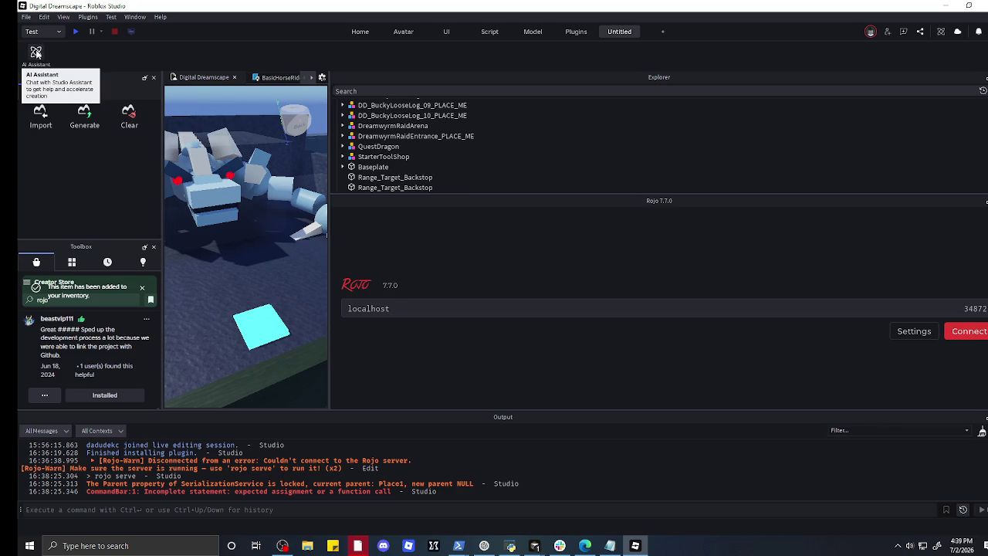
{"action": "left_click", "coordinate": [35, 52]}
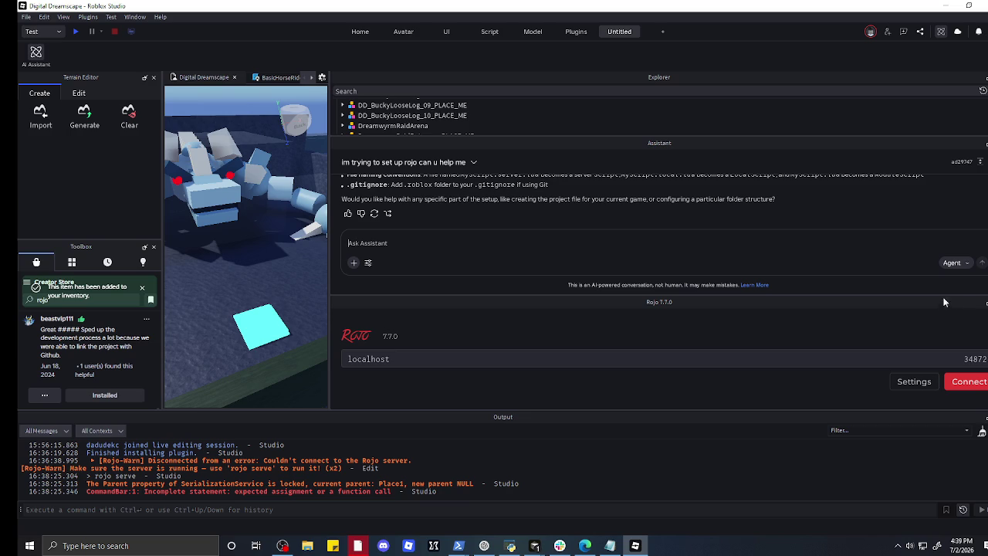
- Close the Rojo panel and read through the Assistant's Rojo setup reply
{"action": "left_click", "coordinate": [987, 302]}
{"action": "scroll", "coordinate": [450, 245], "scroll_direction": "up", "scroll_amount": 10}
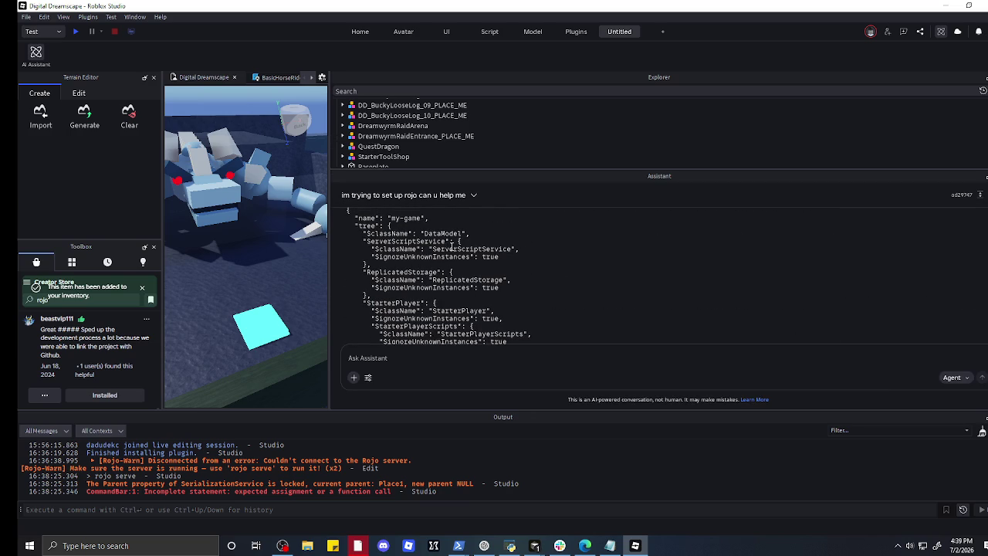
{"action": "scroll", "coordinate": [452, 248], "scroll_direction": "up", "scroll_amount": 3}
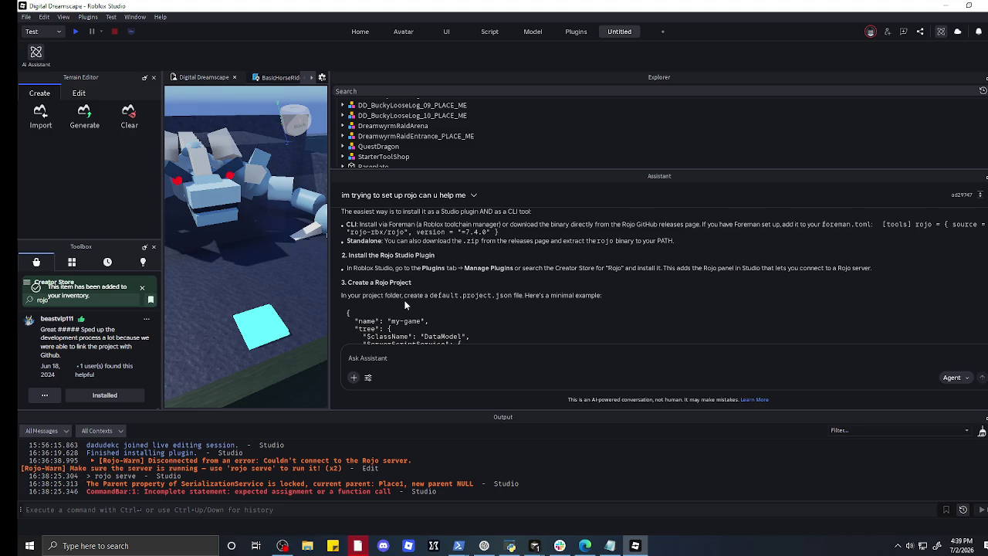
{"action": "scroll", "coordinate": [405, 306], "scroll_direction": "down", "scroll_amount": 2}
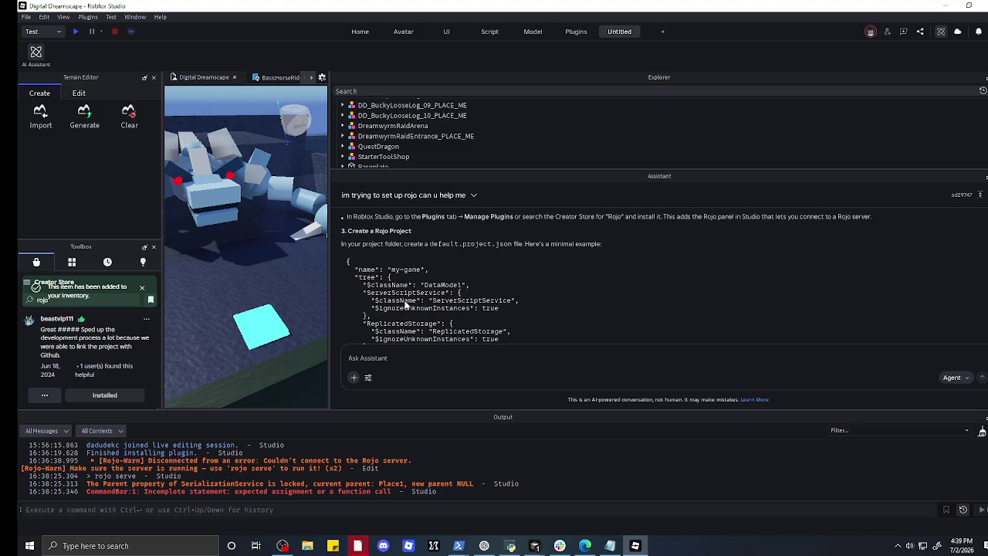
{"action": "scroll", "coordinate": [405, 305], "scroll_direction": "down", "scroll_amount": 8}
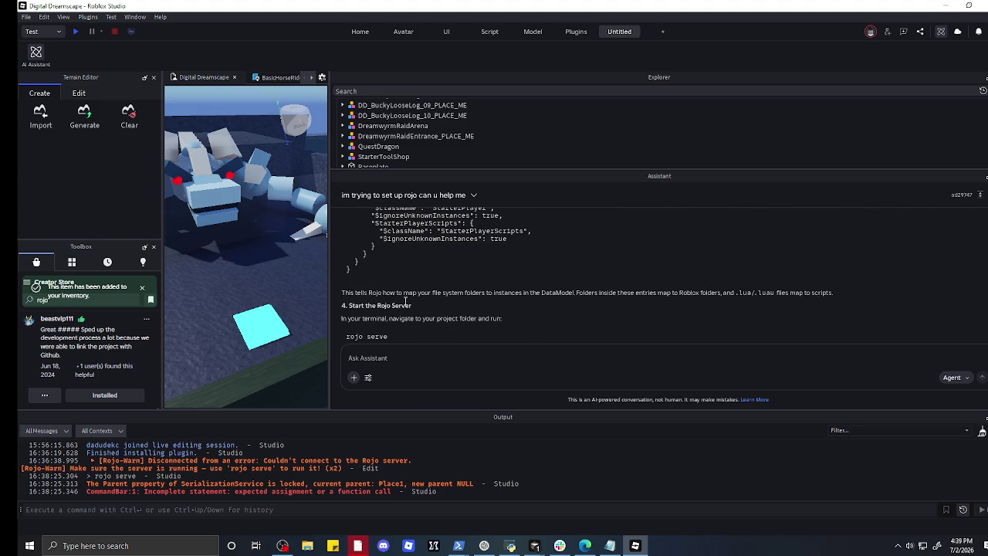
{"action": "scroll", "coordinate": [402, 300], "scroll_direction": "up", "scroll_amount": 15}
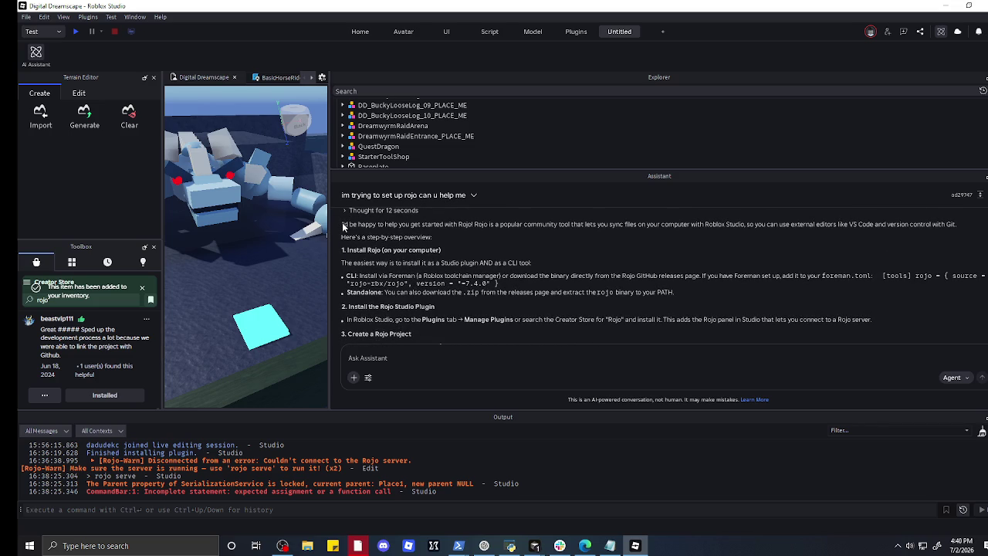
{"action": "scroll", "coordinate": [345, 225], "scroll_direction": "down", "scroll_amount": 12}
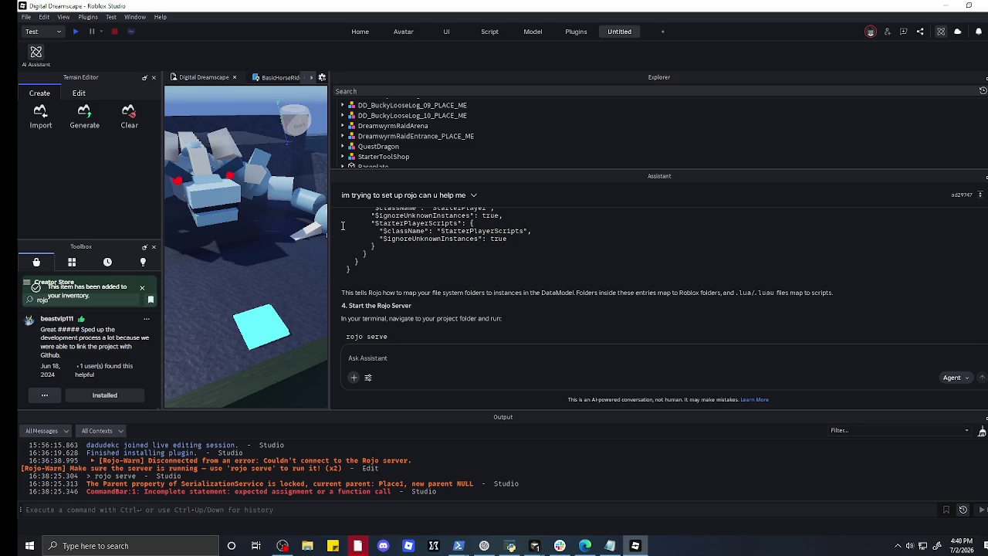
{"action": "scroll", "coordinate": [343, 226], "scroll_direction": "down", "scroll_amount": 2}
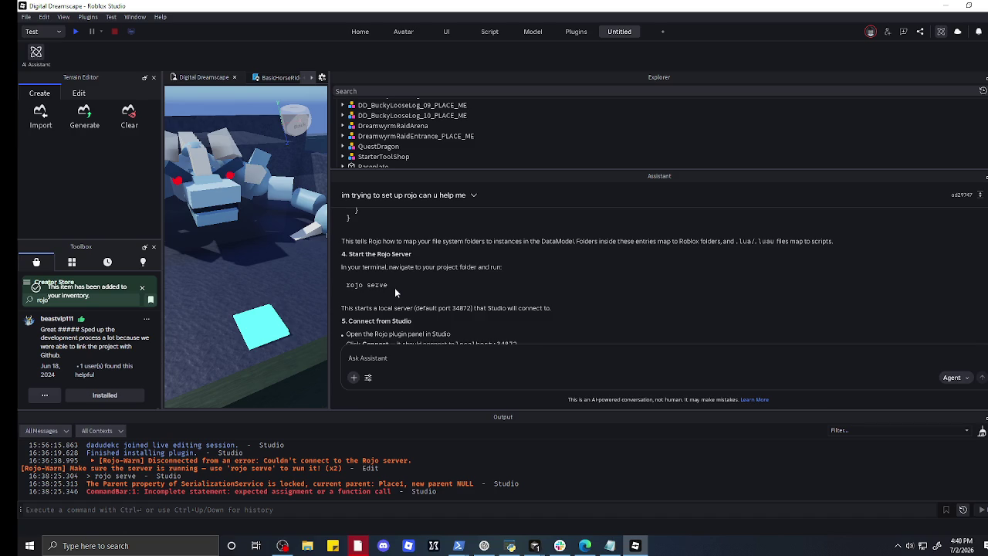
{"action": "scroll", "coordinate": [394, 287], "scroll_direction": "down", "scroll_amount": 3}
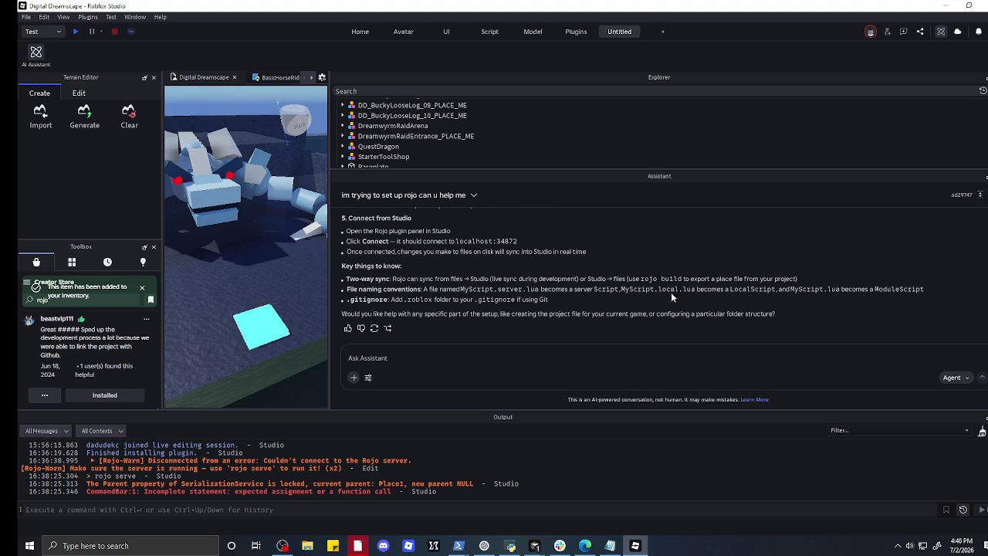
{"action": "scroll", "coordinate": [662, 292], "scroll_direction": "up", "scroll_amount": 3}
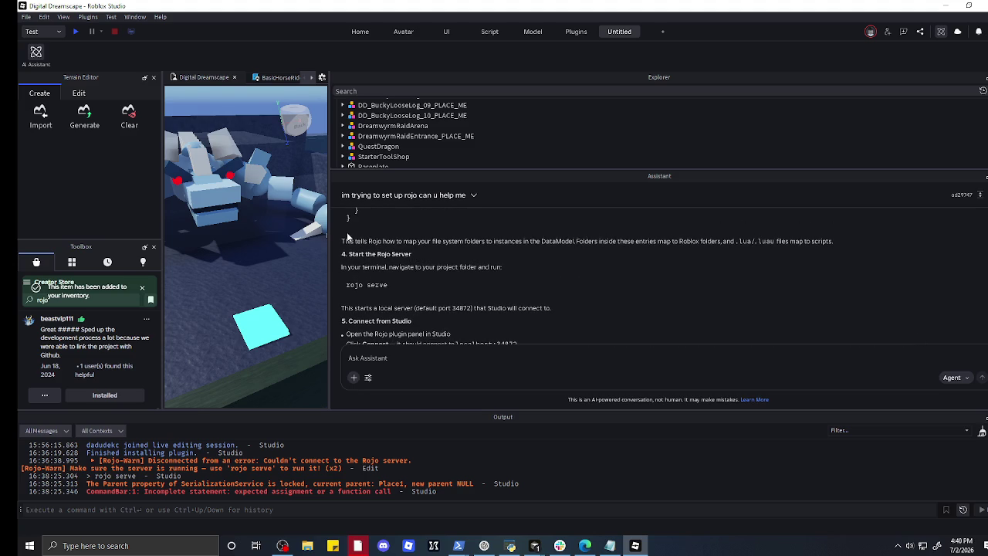
{"action": "scroll", "coordinate": [379, 266], "scroll_direction": "up", "scroll_amount": 5}
- Review the reply's 'rojo serve' on port 34872 instructions and widen the 3D viewport
{"action": "mouse_move", "coordinate": [371, 248]}
{"action": "left_mouse_down"}
{"action": "mouse_move", "coordinate": [397, 271]}
{"action": "mouse_move", "coordinate": [403, 294]}
{"action": "left_mouse_up"}
{"action": "left_click", "coordinate": [403, 294]}
{"action": "scroll", "coordinate": [398, 296], "scroll_direction": "down", "scroll_amount": 3}
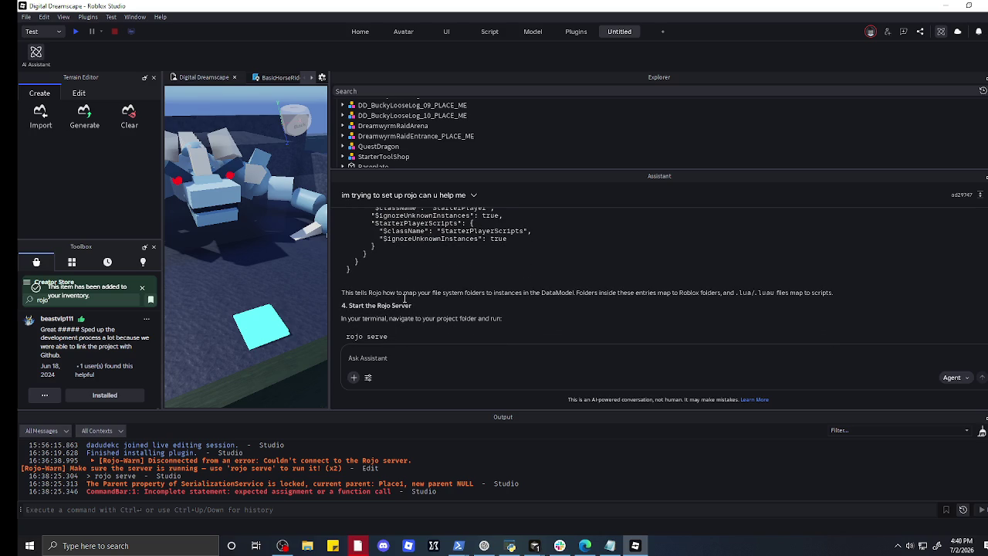
{"action": "scroll", "coordinate": [408, 312], "scroll_direction": "down", "scroll_amount": 3}
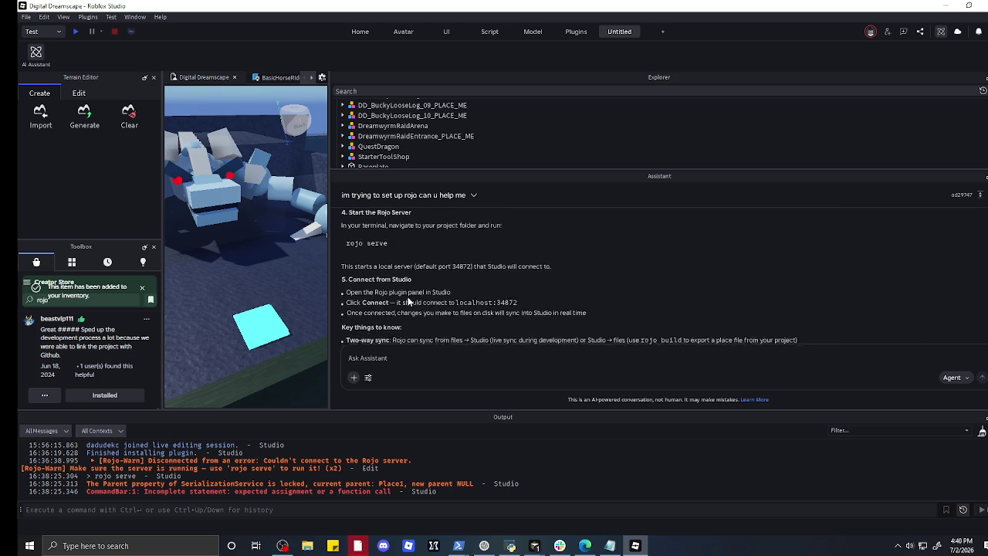
{"action": "scroll", "coordinate": [403, 296], "scroll_direction": "down", "scroll_amount": 2}
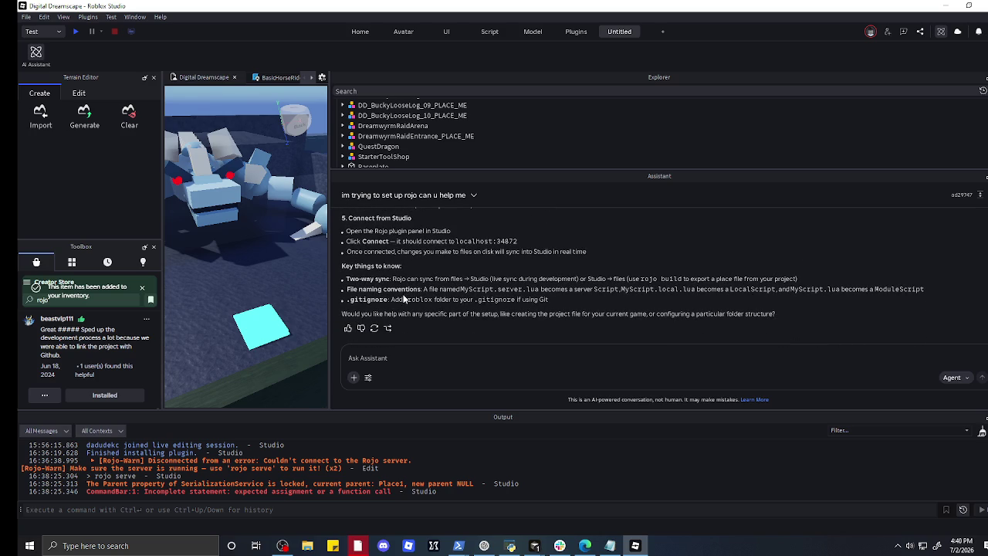
{"action": "scroll", "coordinate": [403, 282], "scroll_direction": "up", "scroll_amount": 3}
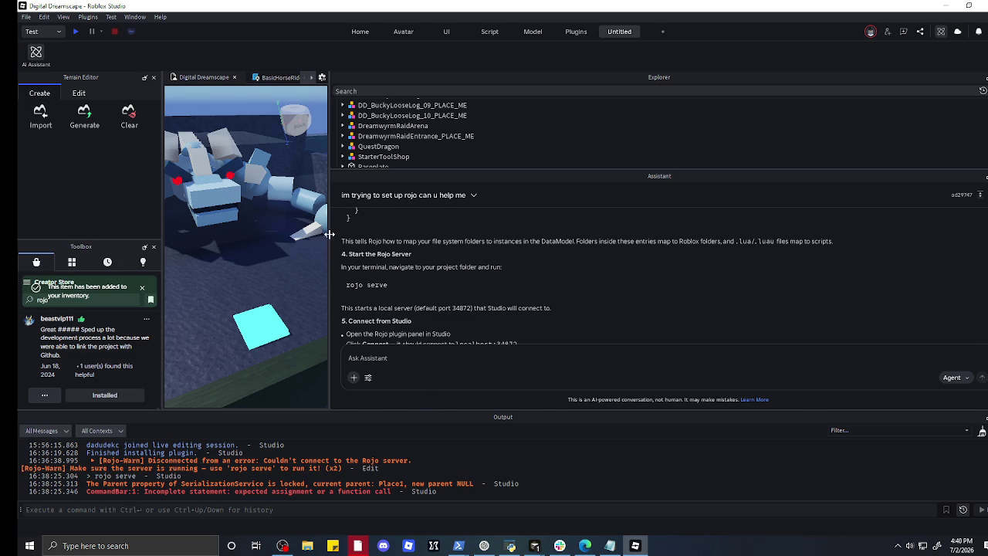
{"action": "left_click_drag", "start_coordinate": [330, 234], "coordinate": [555, 235]}
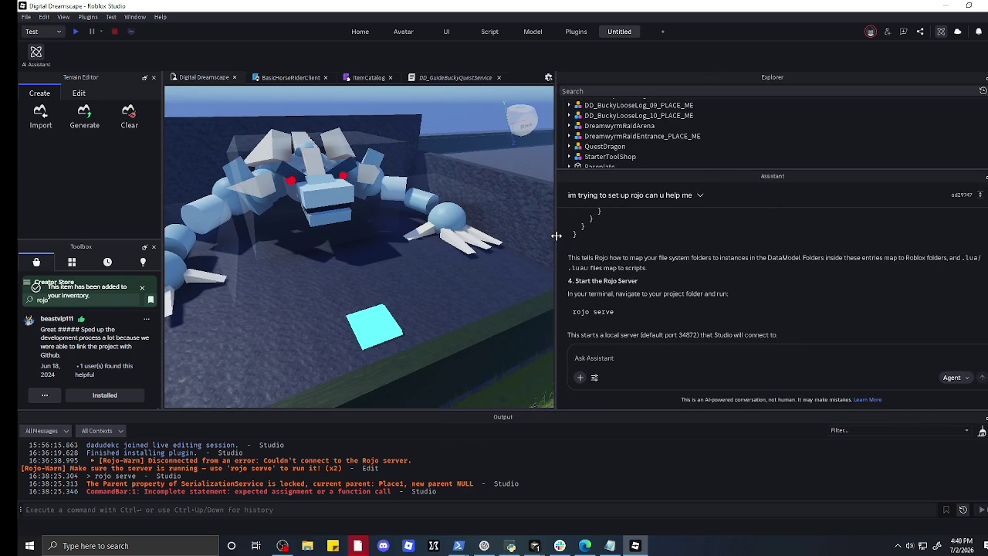
- Ask ChatGPT 'how do i start rojo? i tried connecting but it says we need to rojo serve'
{"action": "left_click", "coordinate": [486, 547]}
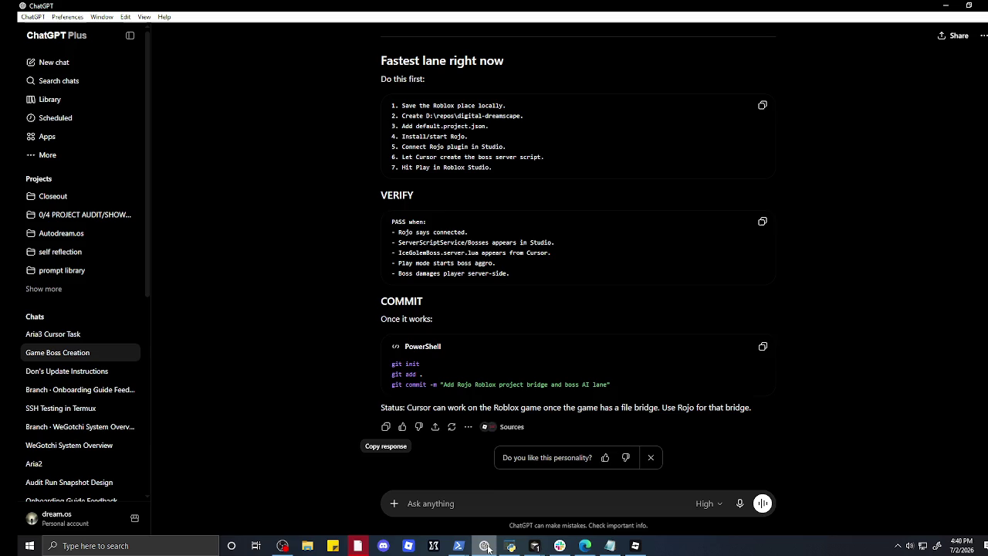
{"action": "left_click", "coordinate": [480, 501]}
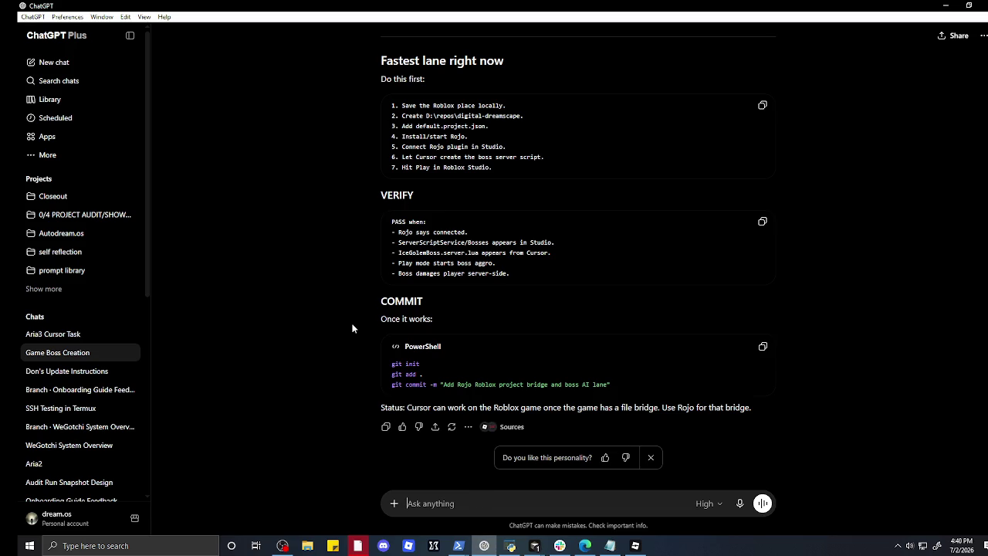
{"action": "scroll", "coordinate": [352, 328], "scroll_direction": "up", "scroll_amount": 3}
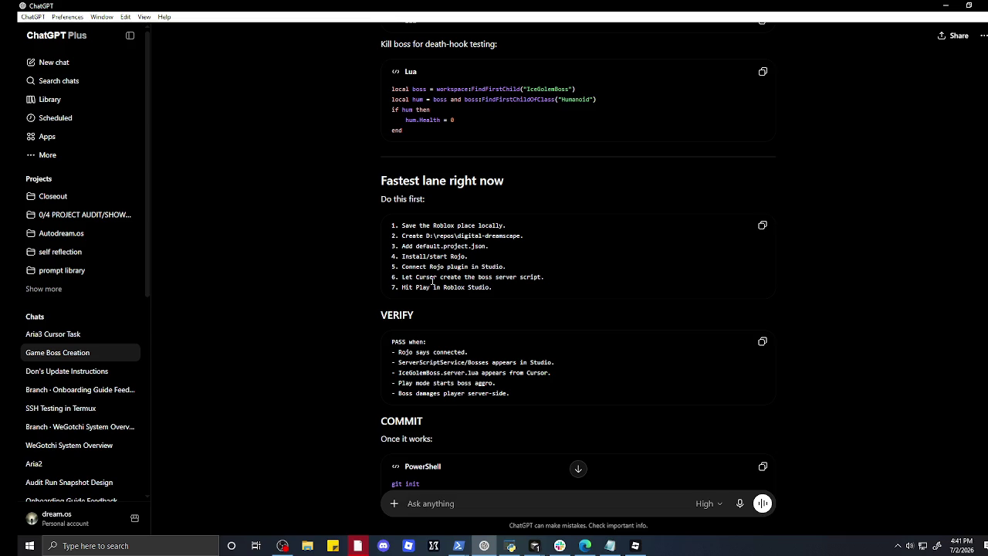
{"action": "scroll", "coordinate": [433, 282], "scroll_direction": "down", "scroll_amount": 3}
{"action": "type", "text": "how do i start "}
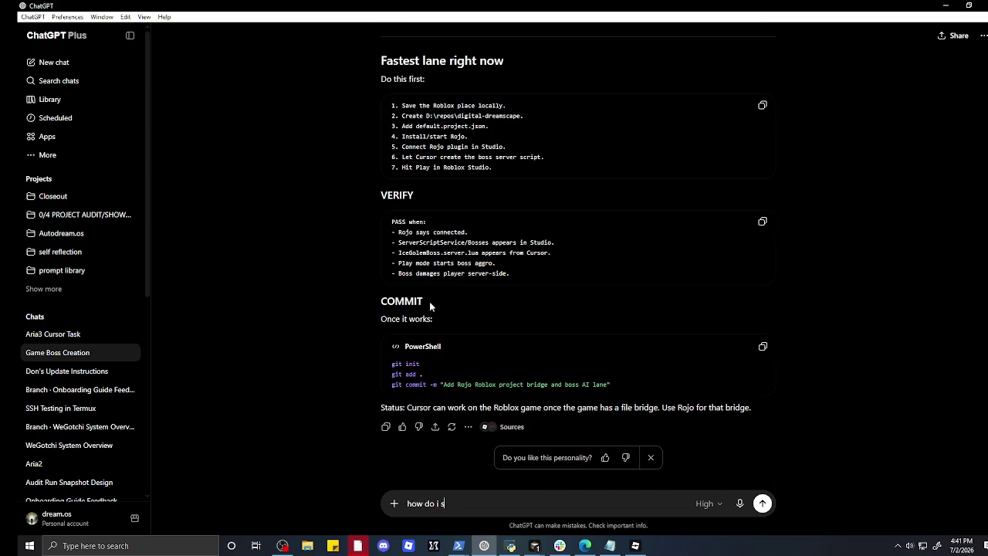
{"action": "type", "text": "rojo? i tr"}
{"action": "type", "text": "ied connecti"}
{"action": "type", "text": "ng b"}
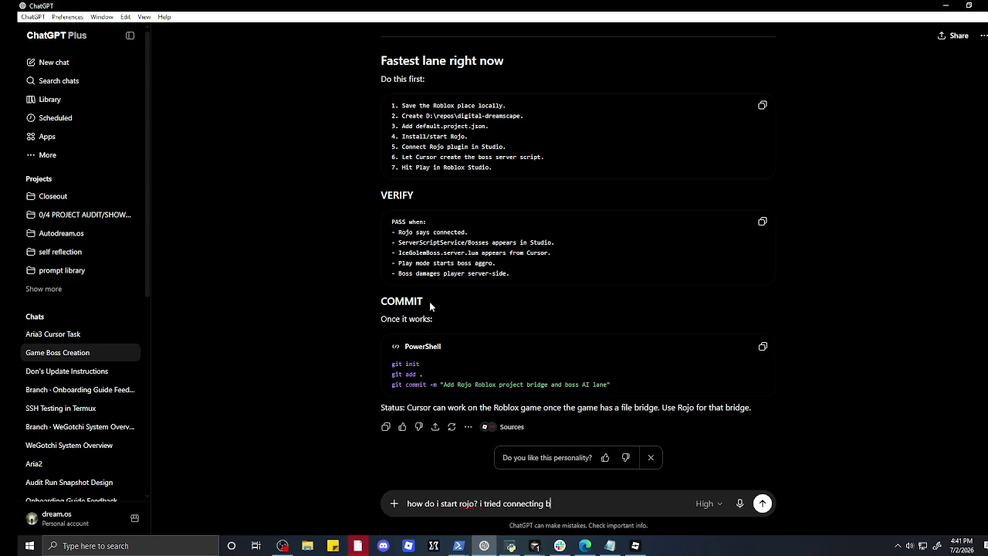
{"action": "type", "text": "ut it says we need to "}
{"action": "type", "text": "rojo serve"}
{"action": "key", "text": "Return"}
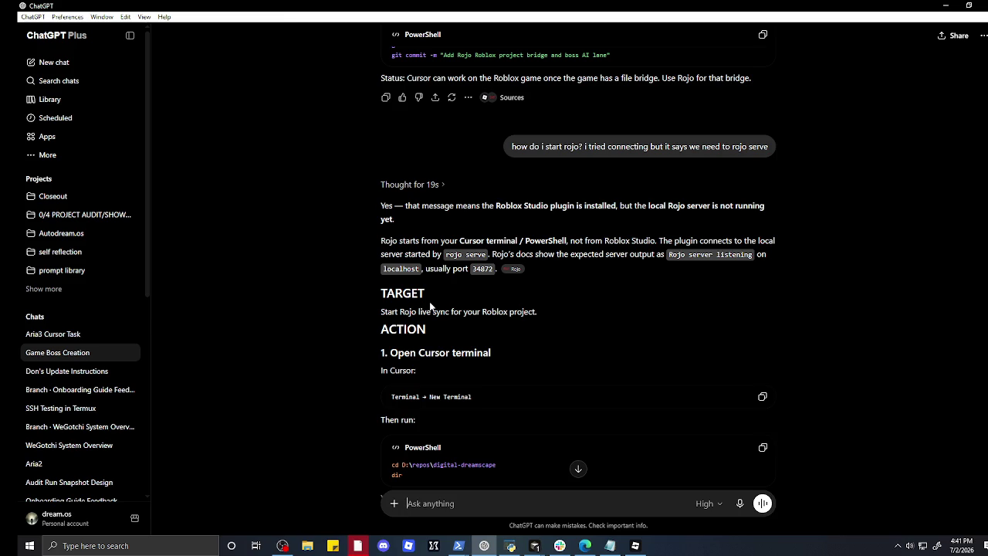
- Copy ChatGPT's finished Rojo setup reply and minimize ChatGPT to reveal Roblox Studio
{"action": "scroll", "coordinate": [430, 306], "scroll_direction": "down", "scroll_amount": 8}
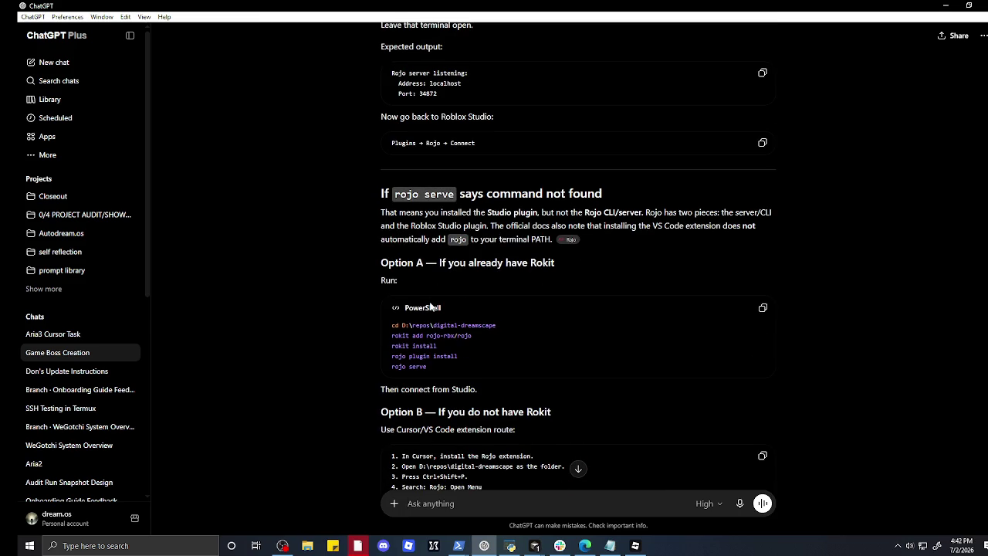
{"action": "scroll", "coordinate": [430, 306], "scroll_direction": "down", "scroll_amount": 2}
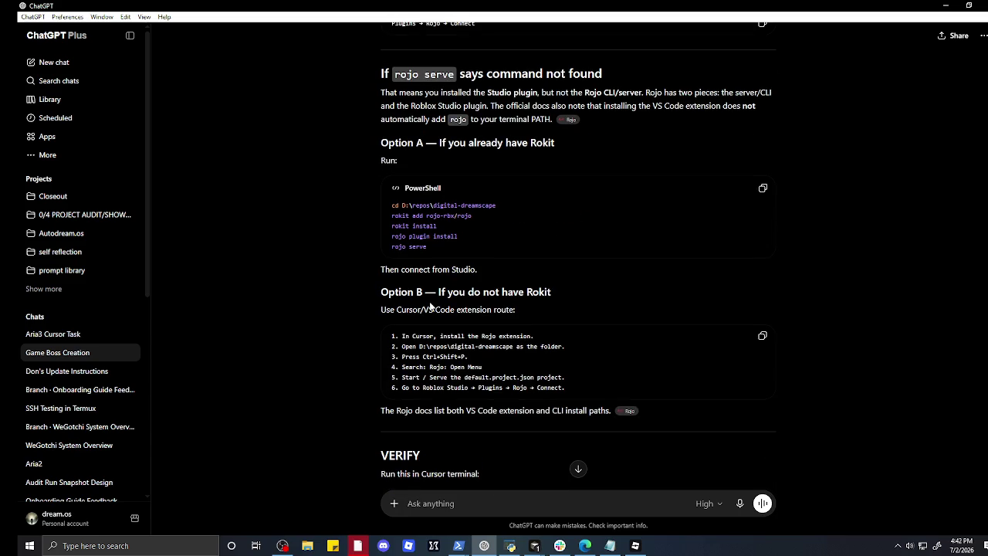
{"action": "scroll", "coordinate": [430, 307], "scroll_direction": "down", "scroll_amount": 2}
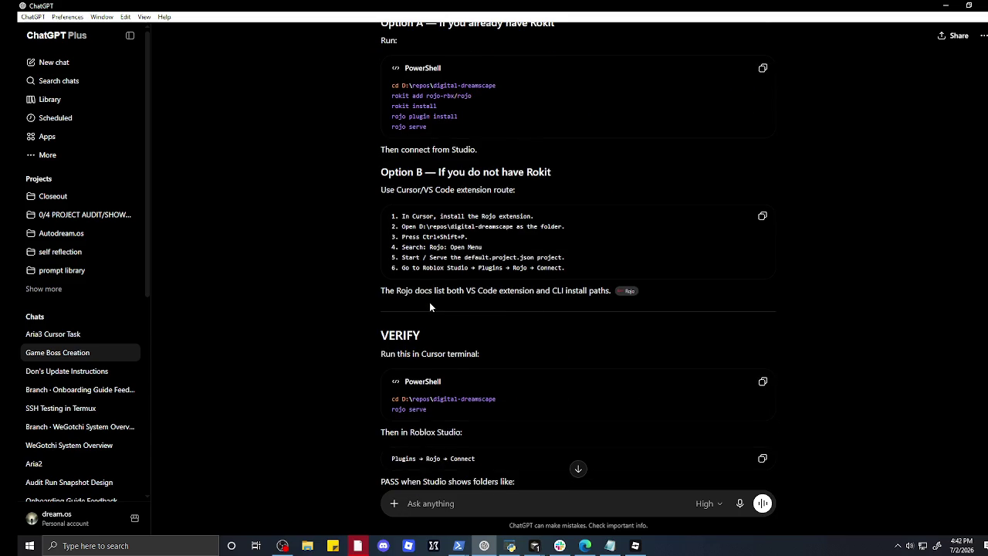
{"action": "scroll", "coordinate": [430, 307], "scroll_direction": "down", "scroll_amount": 2}
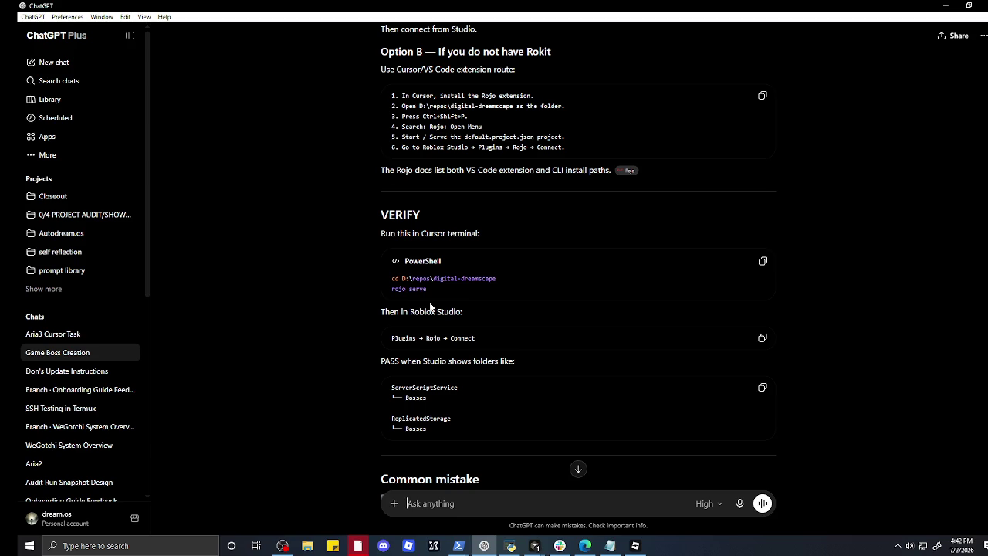
{"action": "scroll", "coordinate": [430, 306], "scroll_direction": "down", "scroll_amount": 2}
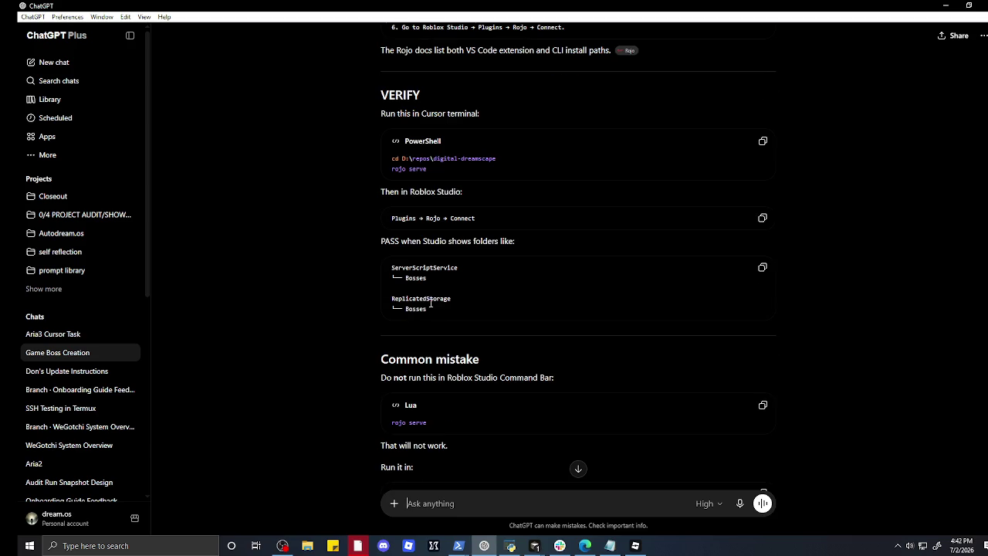
{"action": "scroll", "coordinate": [430, 306], "scroll_direction": "down", "scroll_amount": 2}
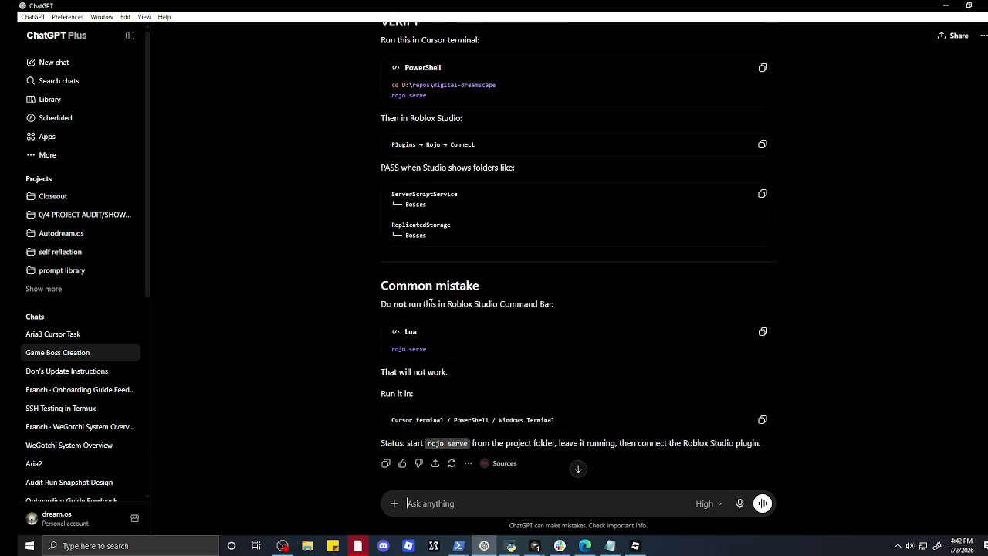
{"action": "left_click", "coordinate": [386, 453]}
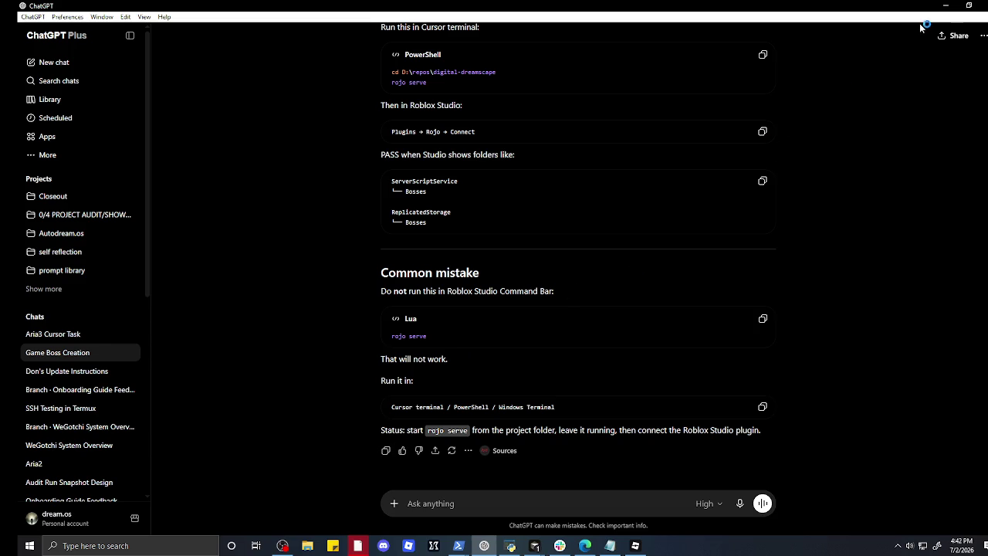
{"action": "left_click", "coordinate": [946, 6]}
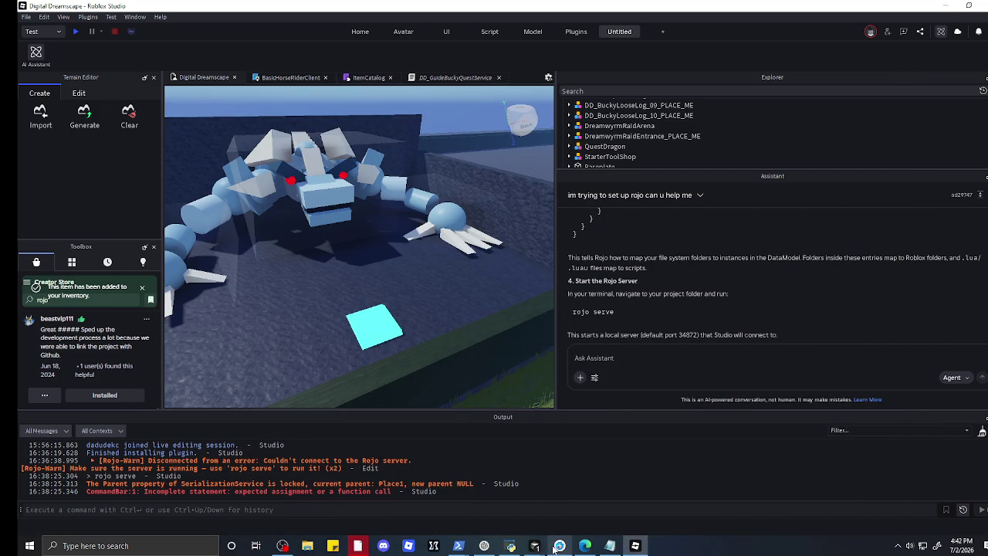
- Run the Cursor agent's Rojo install and 'rojo serve' commands, deferring the update, then start a follow-up
{"action": "mouse_move", "coordinate": [534, 546]}
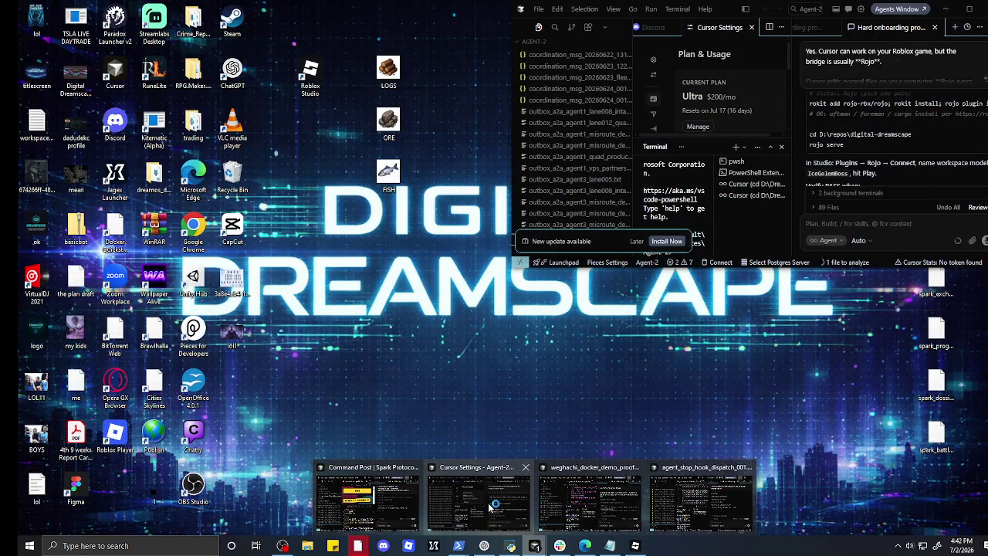
{"action": "left_click", "coordinate": [489, 507]}
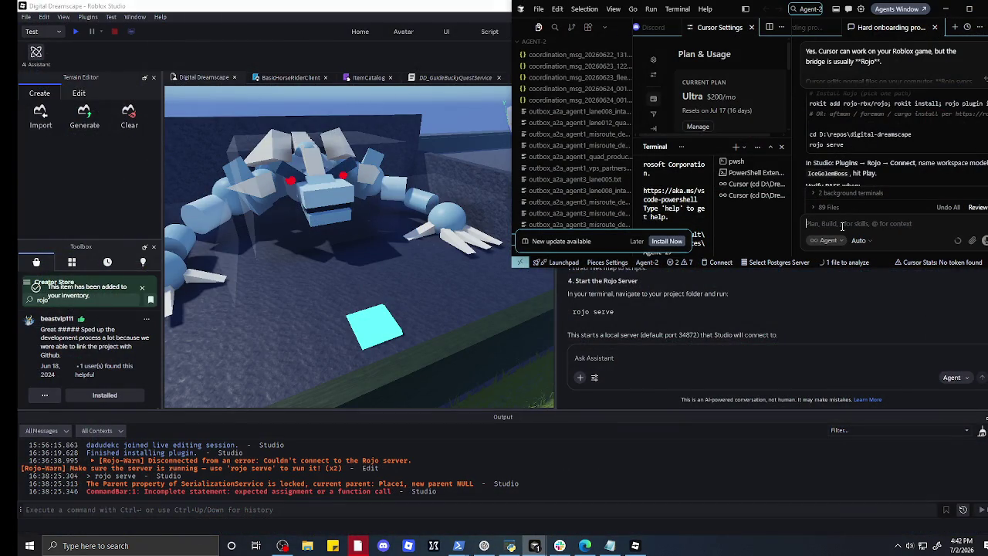
{"action": "scroll", "coordinate": [858, 186], "scroll_direction": "up", "scroll_amount": 1}
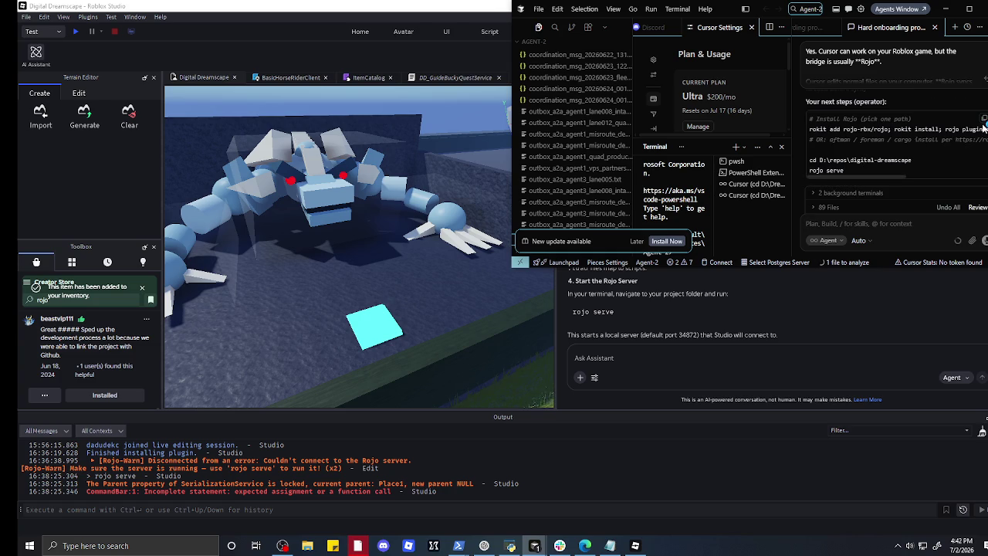
{"action": "left_click", "coordinate": [954, 133]}
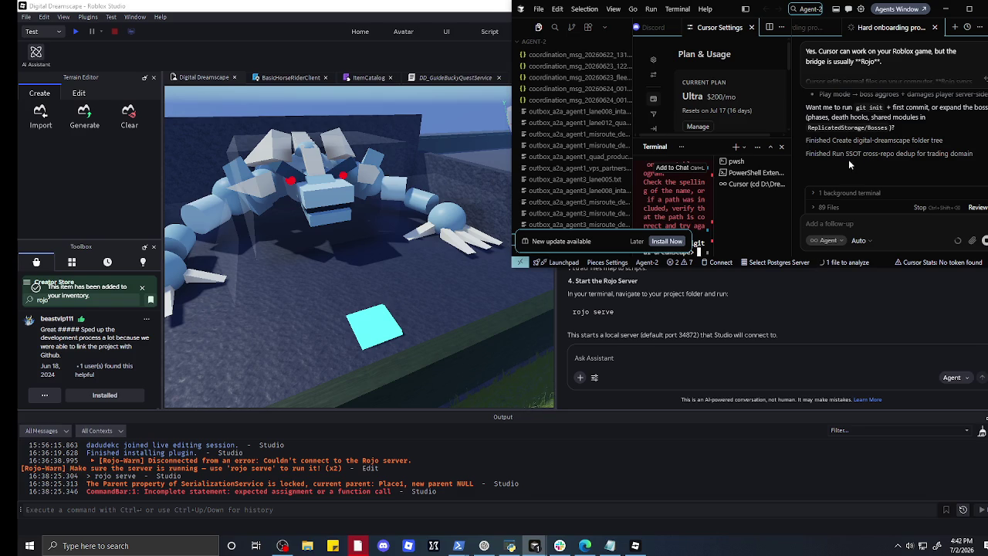
{"action": "left_click", "coordinate": [637, 242]}
{"action": "scroll", "coordinate": [679, 209], "scroll_direction": "up", "scroll_amount": 5}
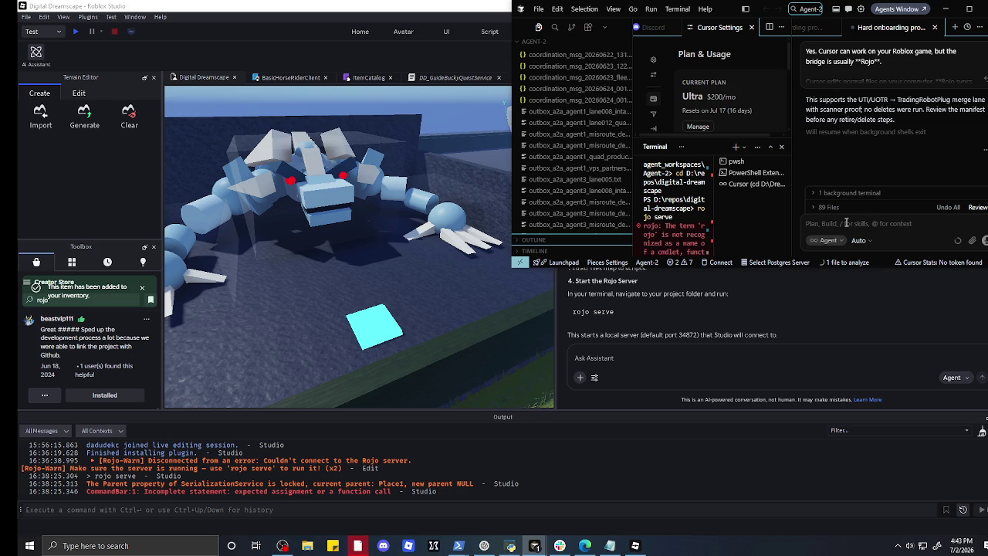
{"action": "type", "text": "ro"}
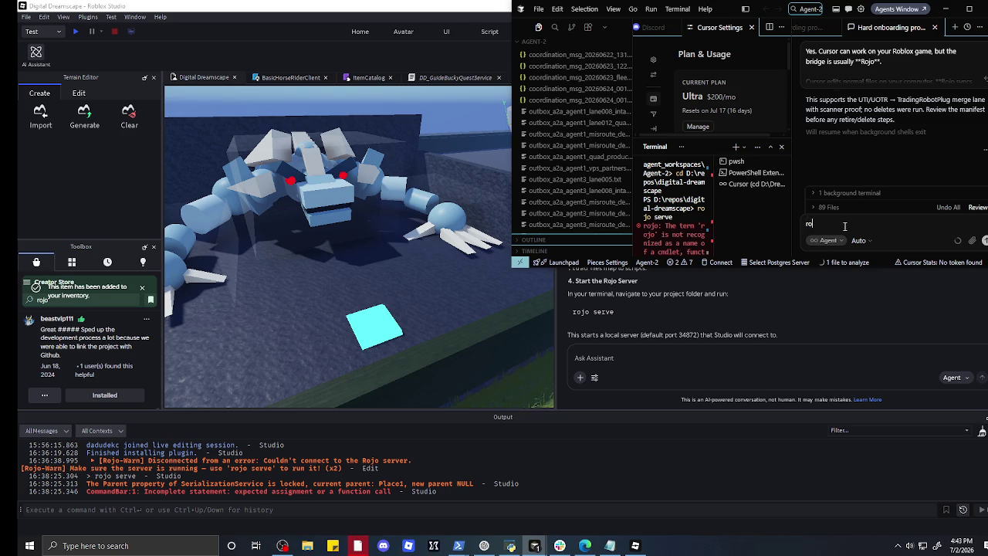
{"action": "type", "text": "dnt work idk why"}
- Send the agent 'rojo serve didnt work idk why' and return to Roblox Studio
{"action": "key", "text": "Return"}
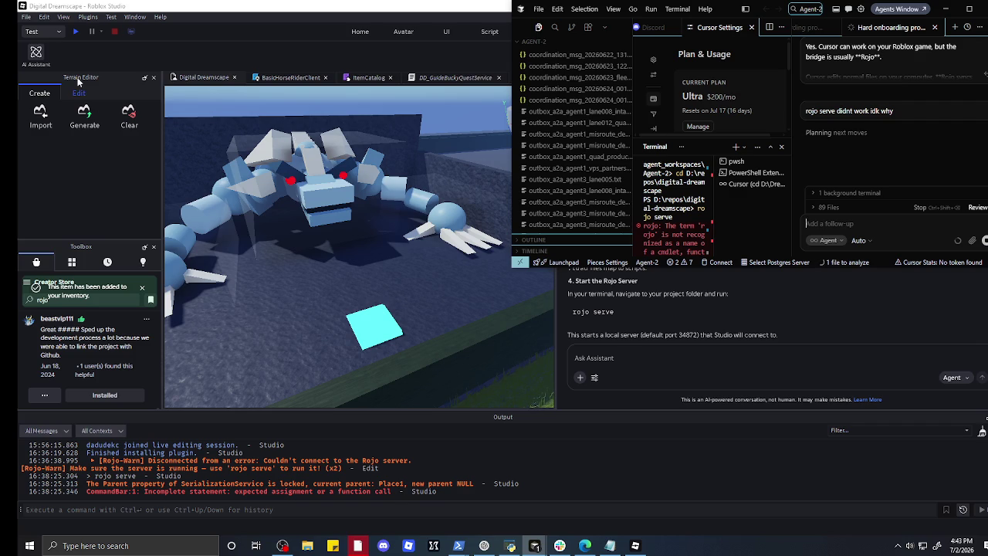
{"action": "left_click", "coordinate": [946, 9]}
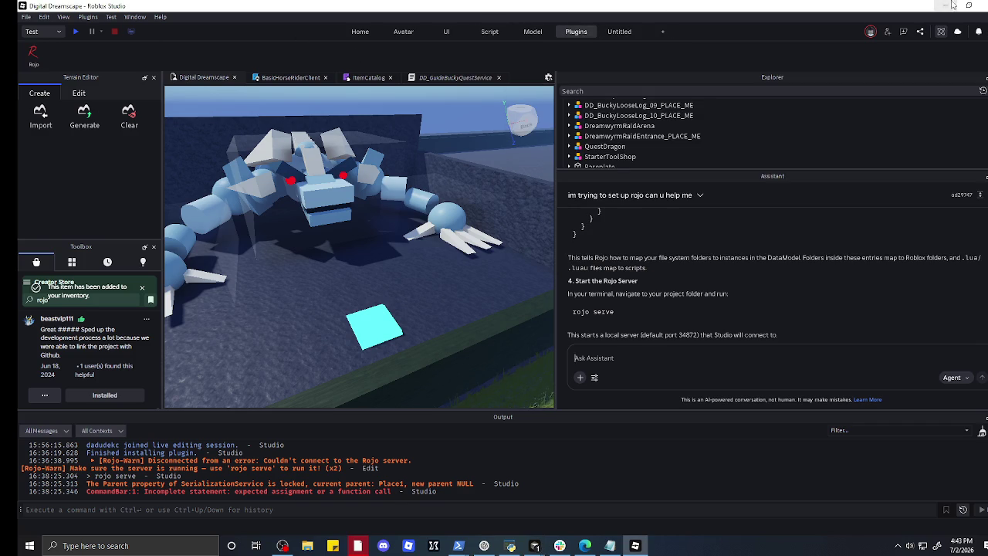
- Fit Roblox Studio into the left half of the screen and reopen the Rojo panel
{"action": "left_click", "coordinate": [968, 6]}
{"action": "mouse_move", "coordinate": [768, 14]}
{"action": "left_mouse_down"}
{"action": "mouse_move", "coordinate": [695, 74]}
{"action": "mouse_move", "coordinate": [155, 116]}
{"action": "mouse_move", "coordinate": [19, 4]}
{"action": "left_mouse_up"}
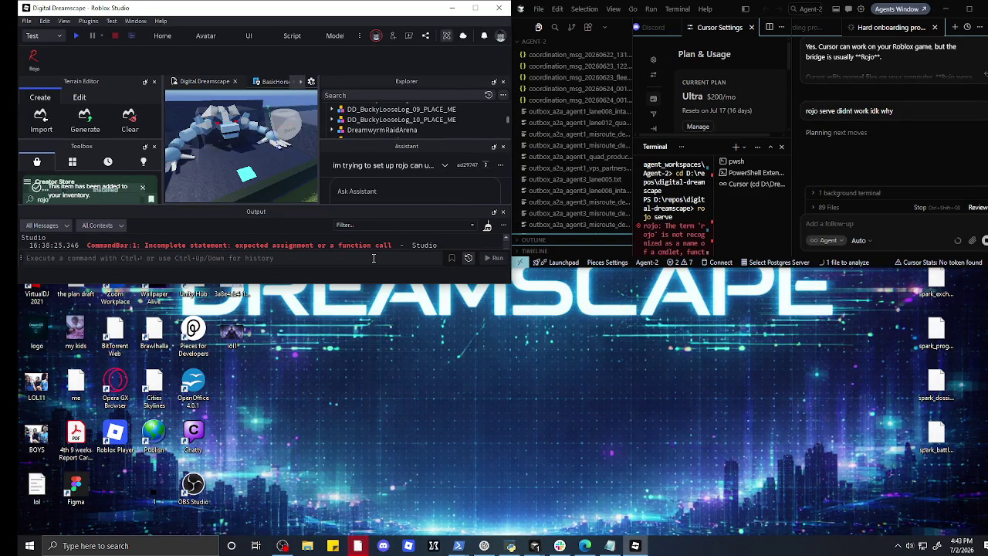
{"action": "mouse_move", "coordinate": [373, 283]}
{"action": "left_mouse_down"}
{"action": "mouse_move", "coordinate": [394, 472]}
{"action": "mouse_move", "coordinate": [430, 528]}
{"action": "left_mouse_up"}
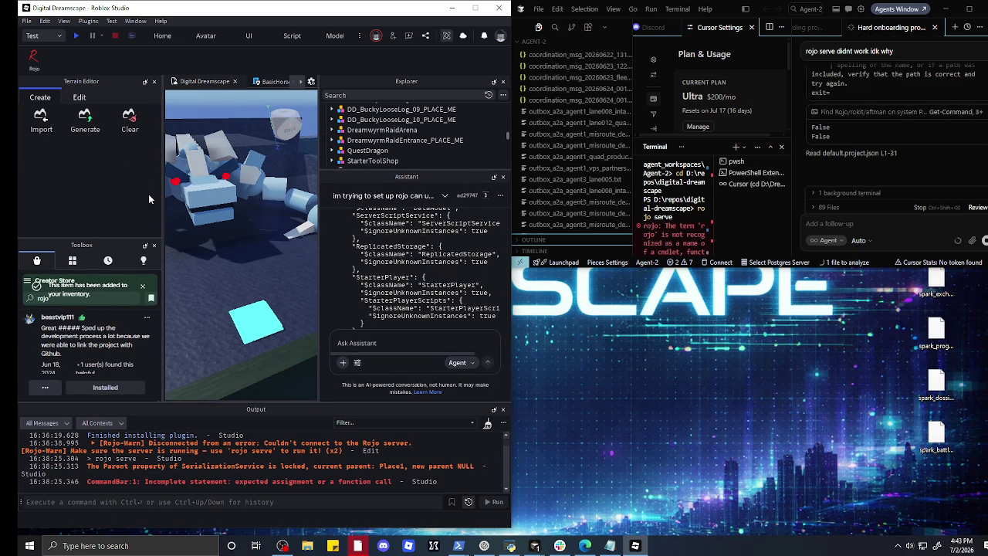
{"action": "left_click", "coordinate": [32, 59]}
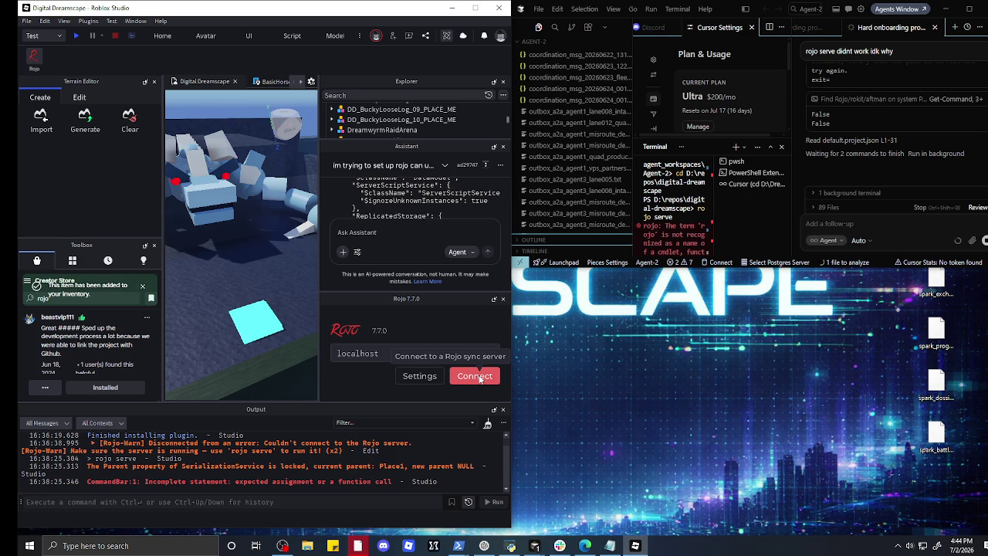
- Try connecting Rojo to localhost port 34872 and dismiss the 'Couldn't connect' error
{"action": "left_click", "coordinate": [479, 377]}
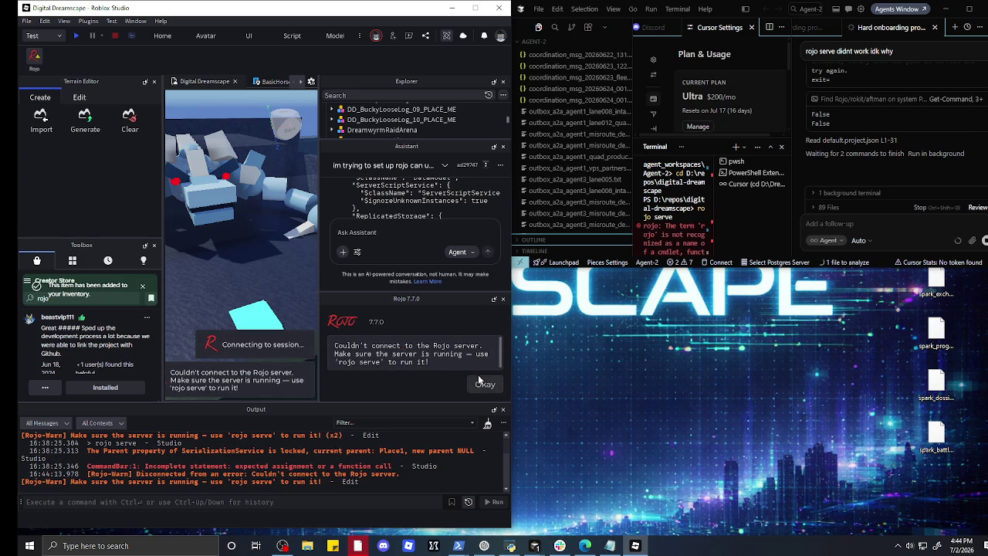
{"action": "left_click", "coordinate": [479, 380]}
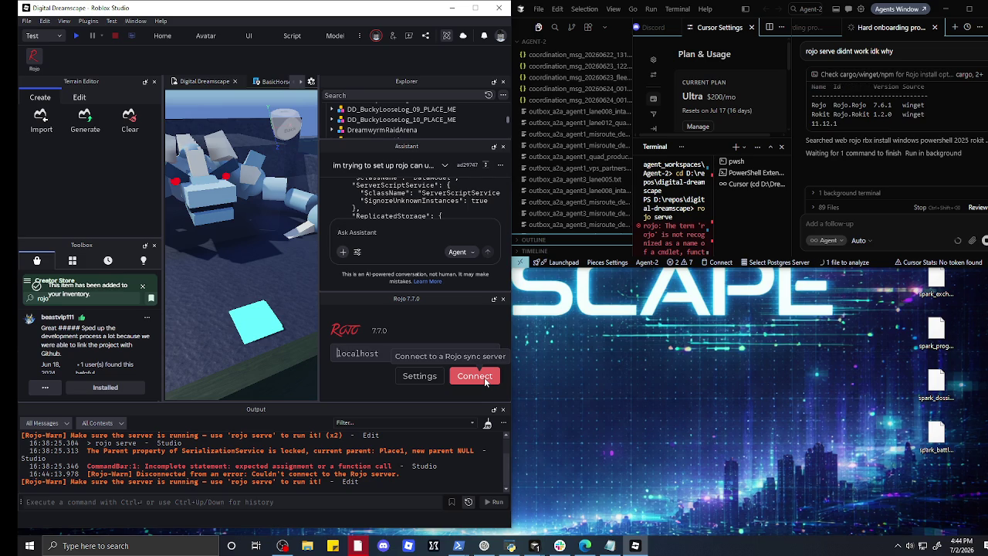
- Retry the Rojo connection to localhost 34872 repeatedly, dismissing each 'Couldn't connect' error
{"action": "left_click", "coordinate": [484, 377]}
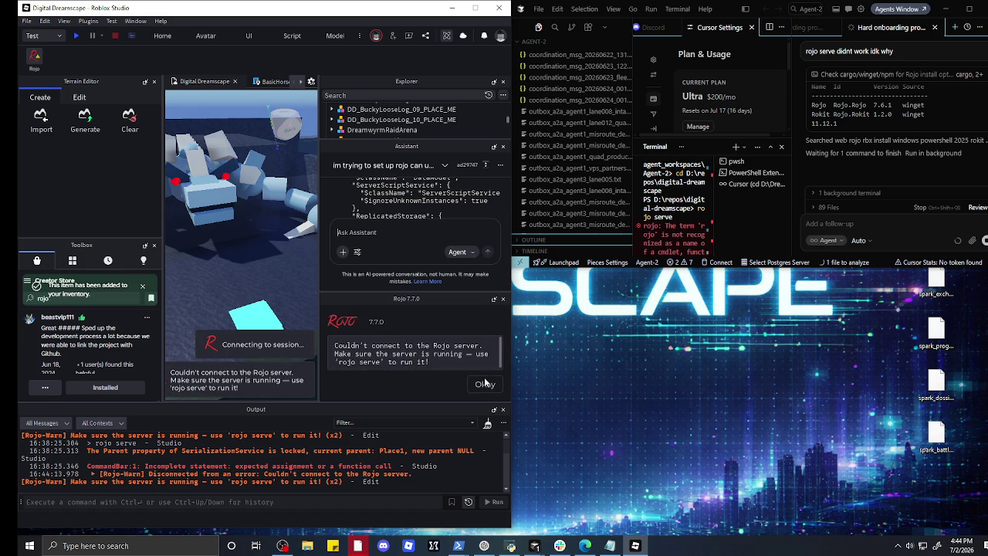
{"action": "left_click", "coordinate": [484, 383]}
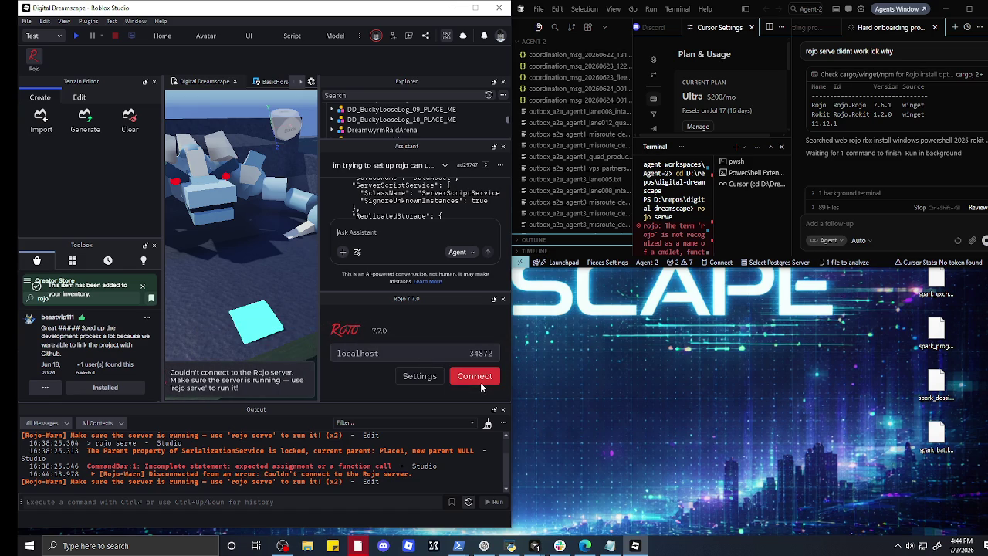
{"action": "left_click", "coordinate": [480, 382]}
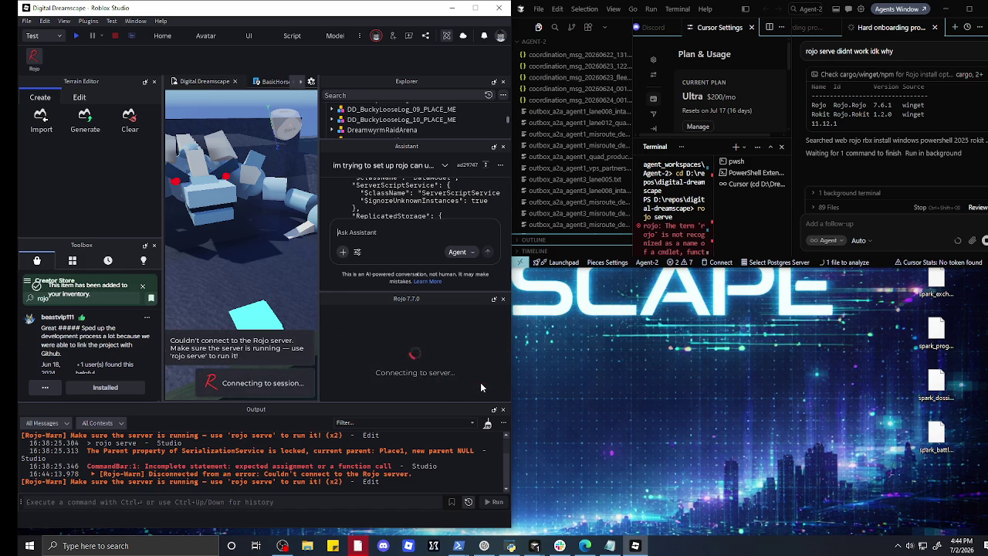
{"action": "left_click", "coordinate": [480, 382]}
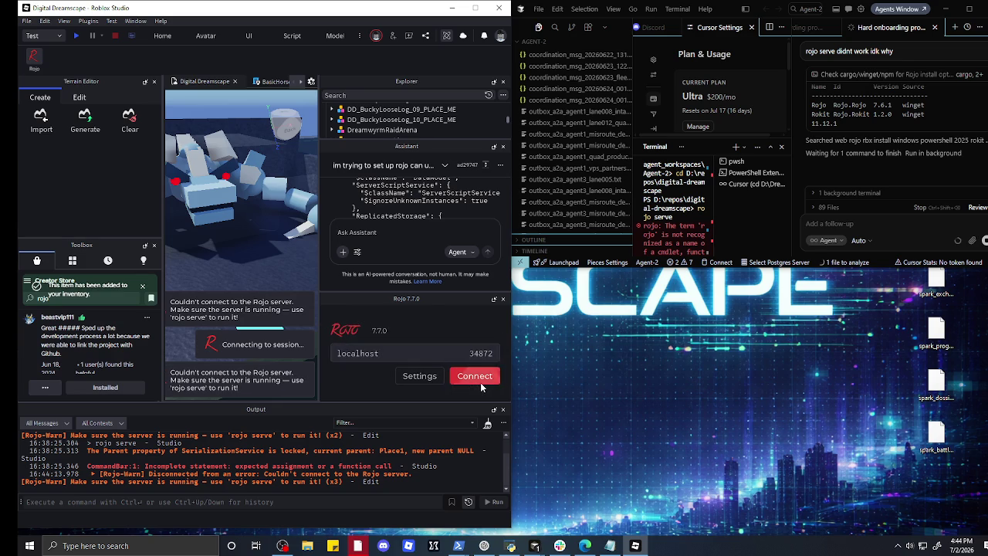
{"action": "left_click", "coordinate": [481, 382]}
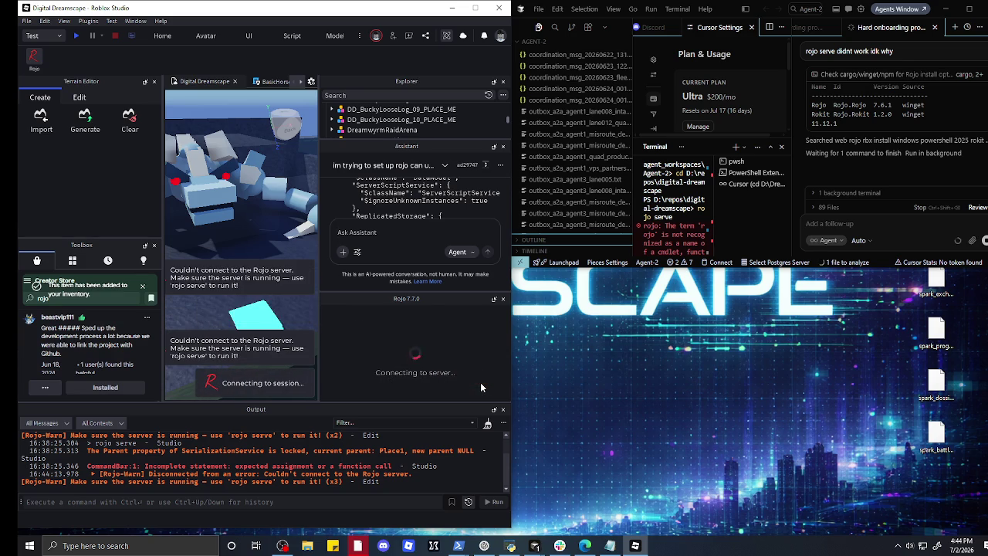
{"action": "left_click", "coordinate": [481, 382]}
{"action": "left_click", "coordinate": [480, 382]}
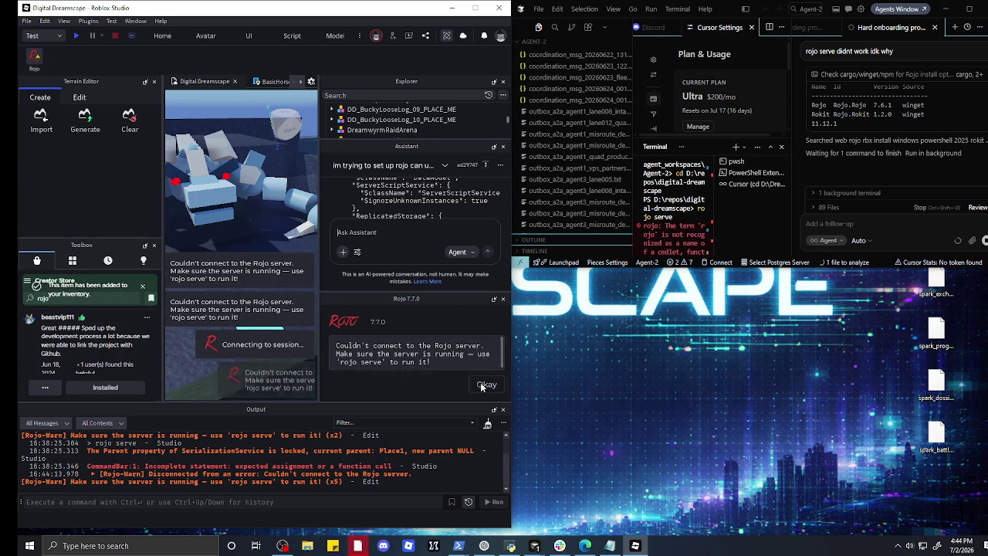
{"action": "left_click", "coordinate": [480, 382]}
{"action": "left_click", "coordinate": [480, 383]}
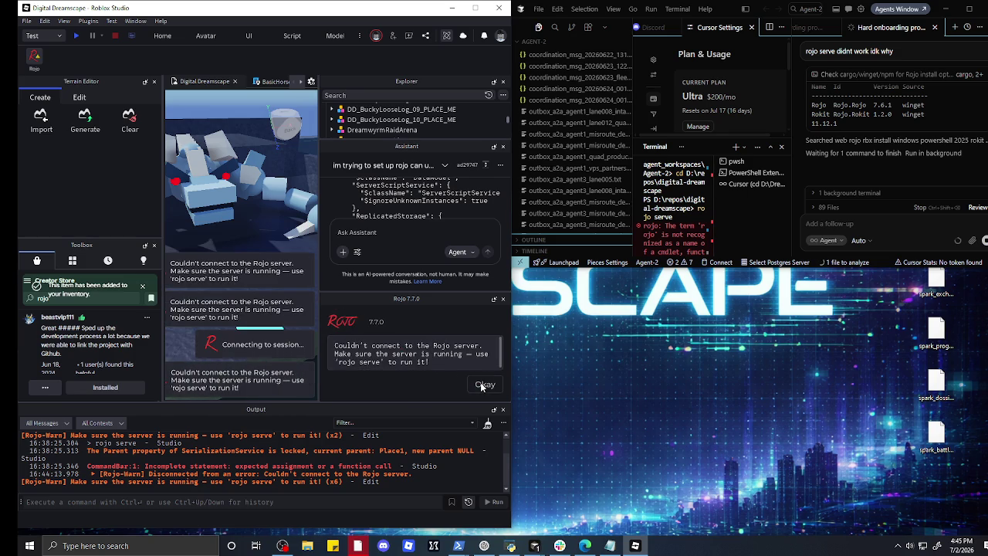
{"action": "left_click", "coordinate": [480, 382]}
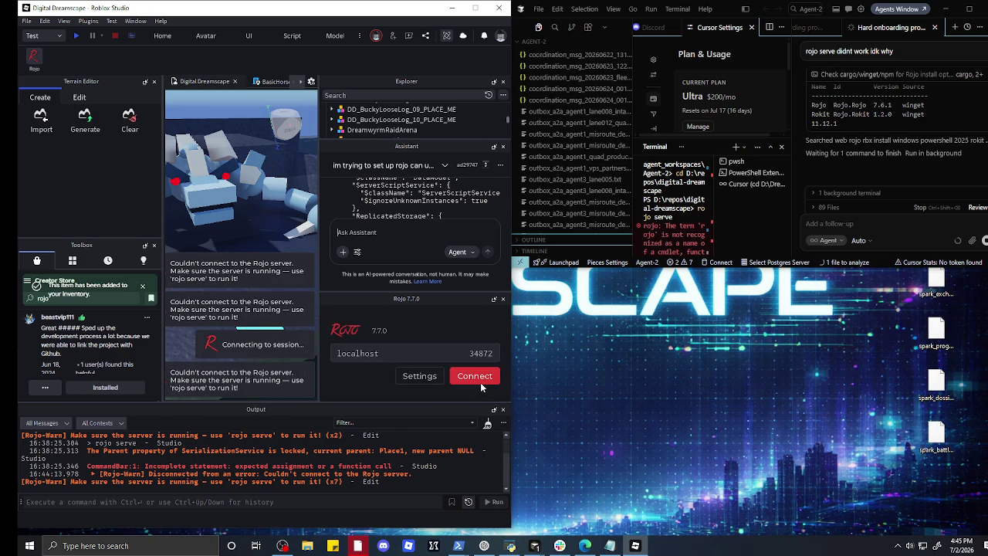
{"action": "left_click", "coordinate": [480, 382]}
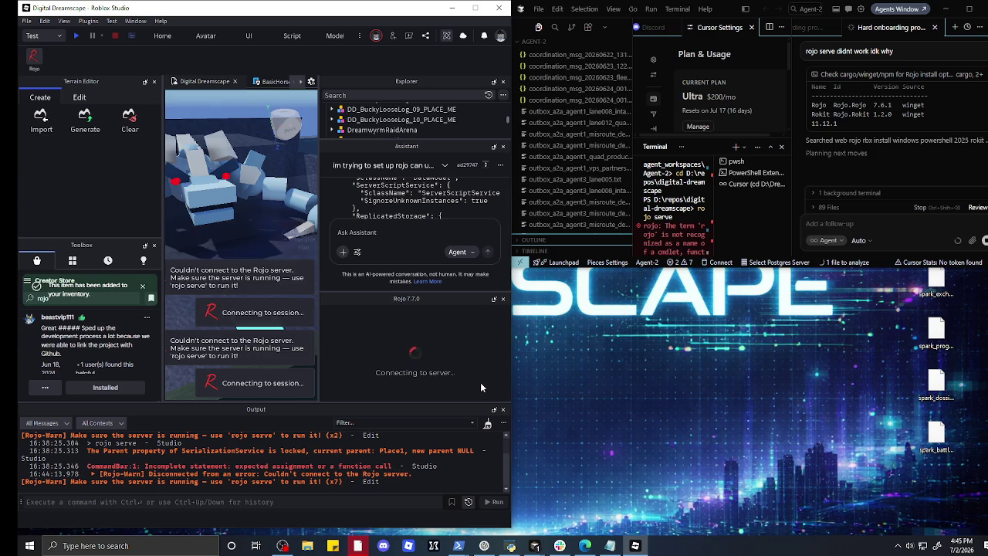
{"action": "left_click", "coordinate": [481, 385]}
{"action": "left_click", "coordinate": [481, 384]}
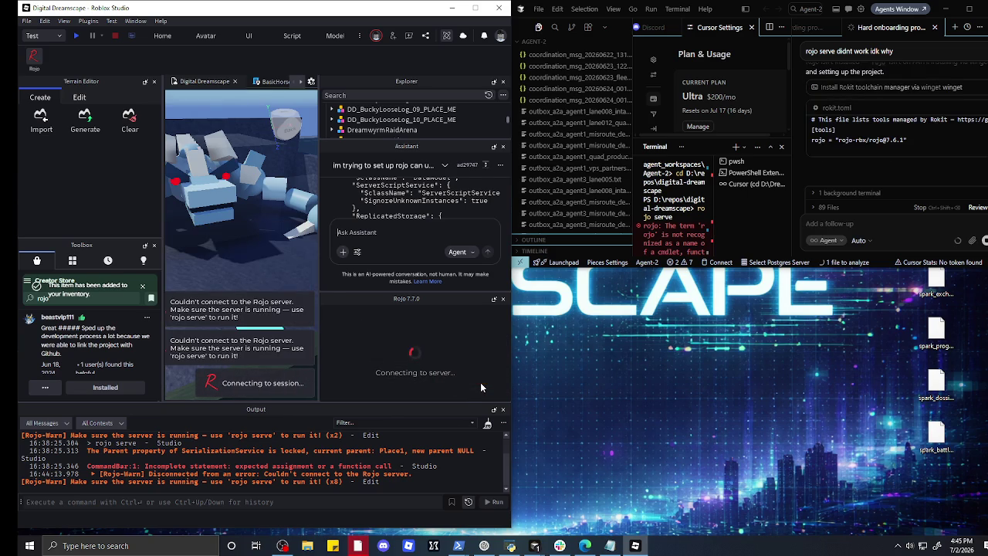
{"action": "left_click", "coordinate": [480, 382]}
{"action": "left_click", "coordinate": [482, 384]}
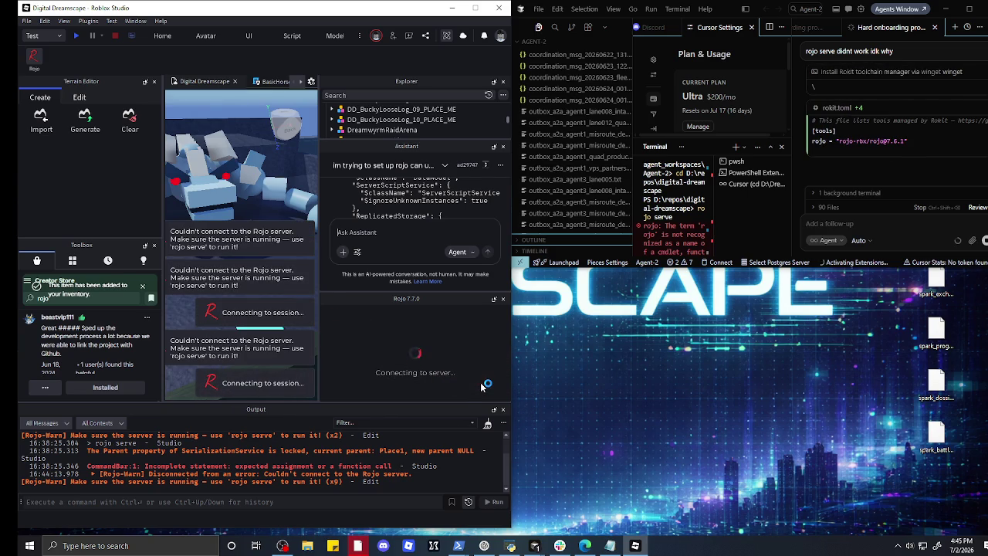
{"action": "left_click", "coordinate": [481, 383]}
{"action": "left_click", "coordinate": [480, 383]}
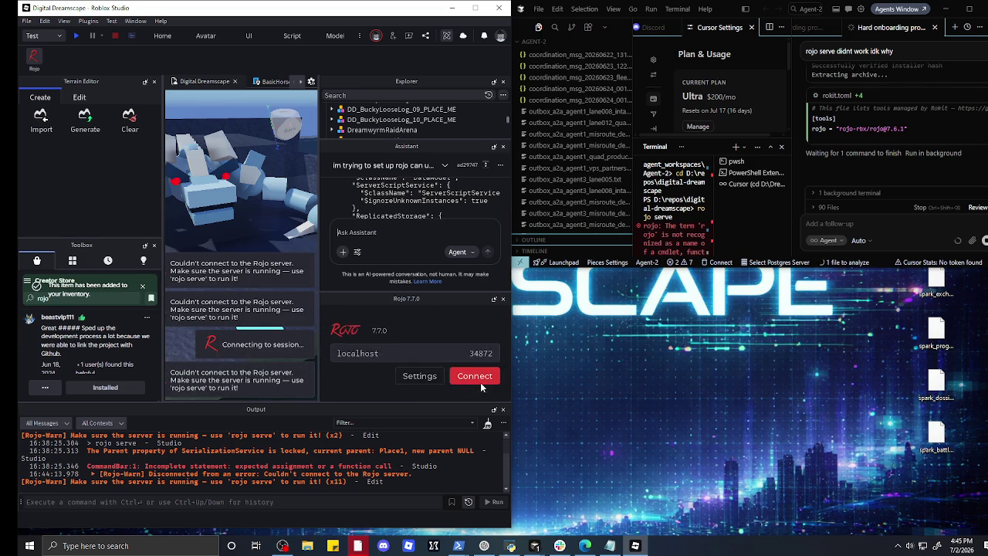
{"action": "left_click", "coordinate": [480, 383]}
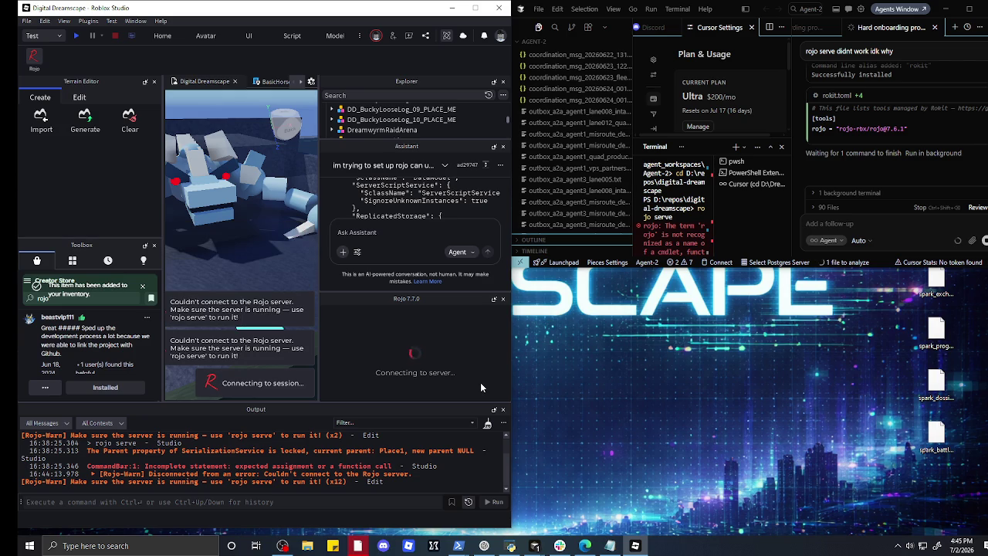
- Keep alternating Connect and Okay in the Rojo panel until the warning hits x31, ending on the localhost form
{"action": "left_click", "coordinate": [481, 385]}
{"action": "left_click", "coordinate": [480, 383]}
{"action": "left_click", "coordinate": [481, 384]}
{"action": "left_click", "coordinate": [480, 382]}
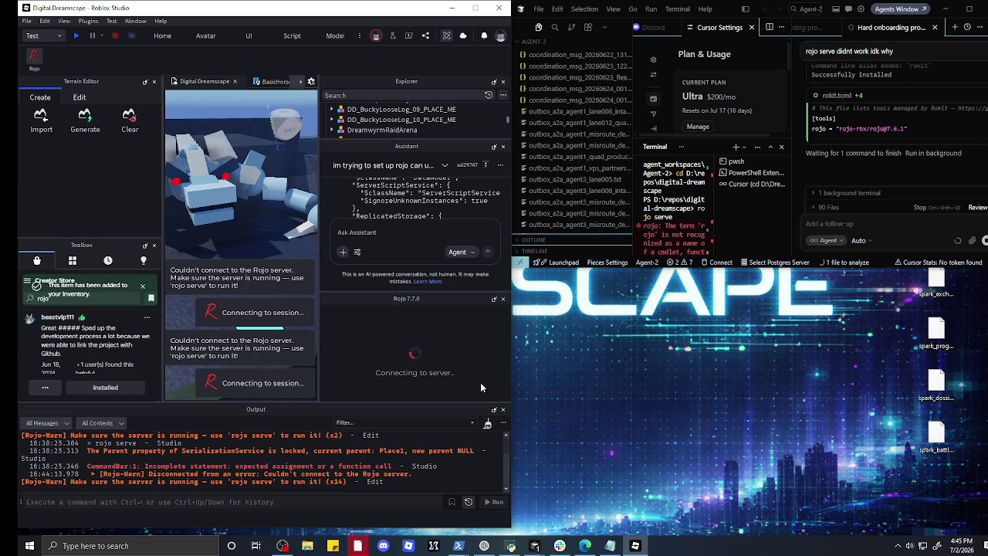
{"action": "left_click", "coordinate": [480, 382]}
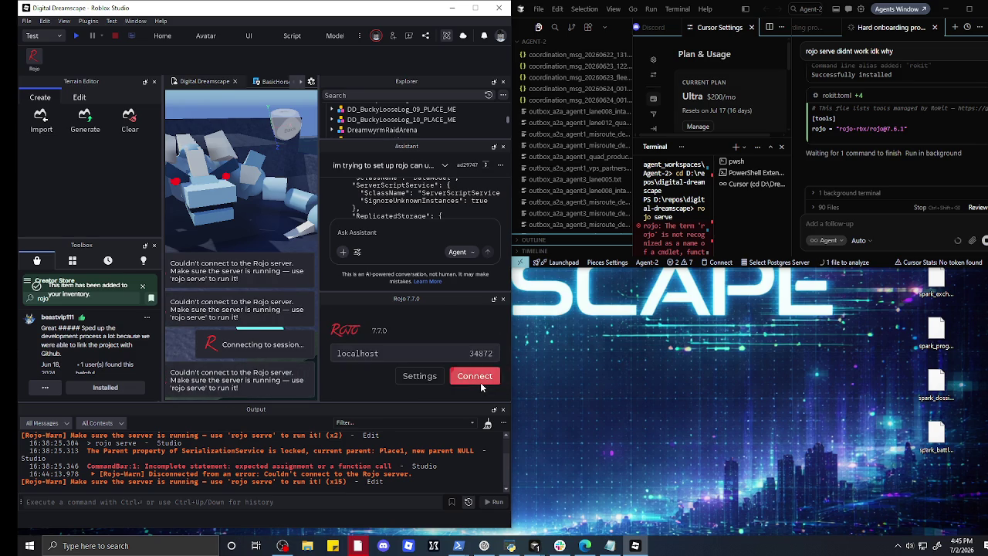
{"action": "left_click", "coordinate": [475, 376]}
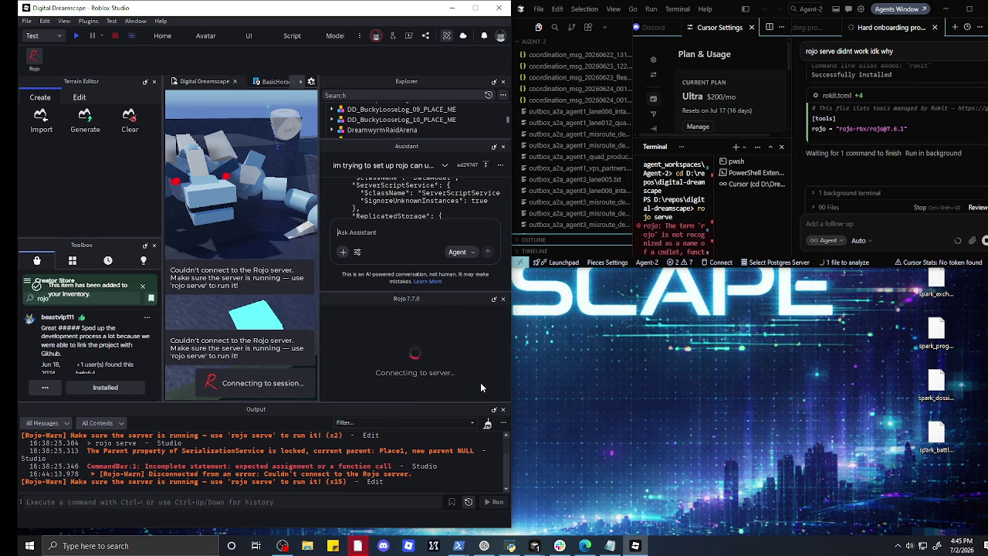
{"action": "left_click", "coordinate": [480, 382]}
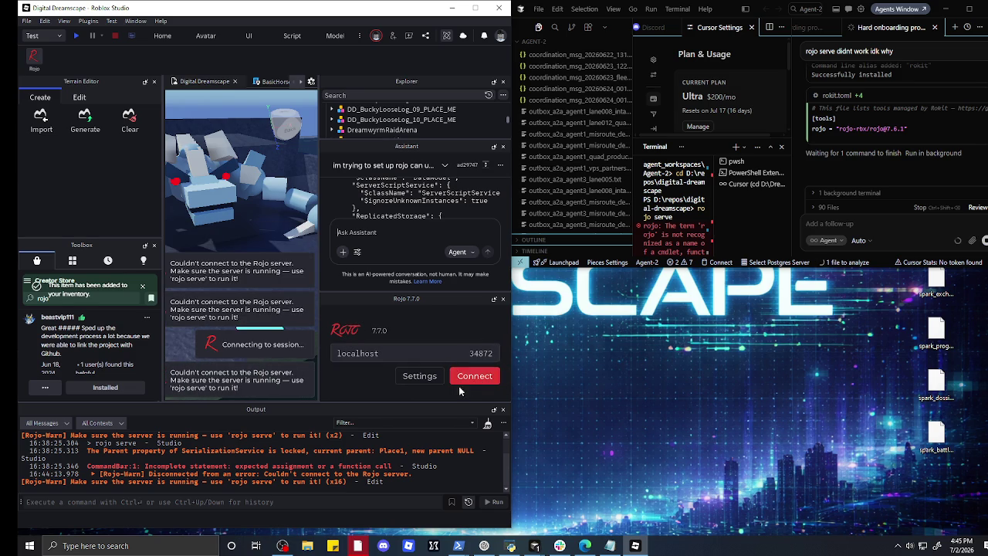
{"action": "left_click", "coordinate": [467, 378]}
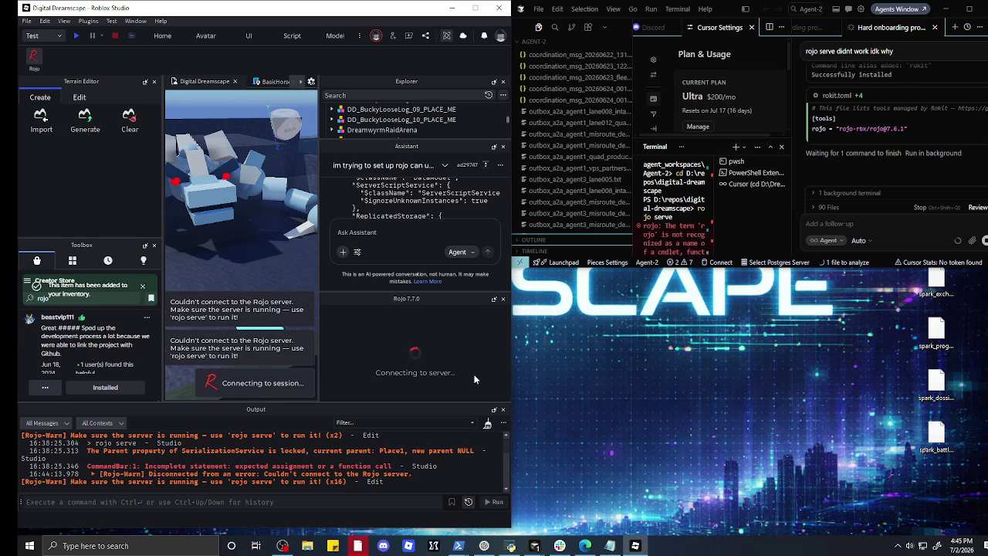
{"action": "left_click", "coordinate": [475, 381]}
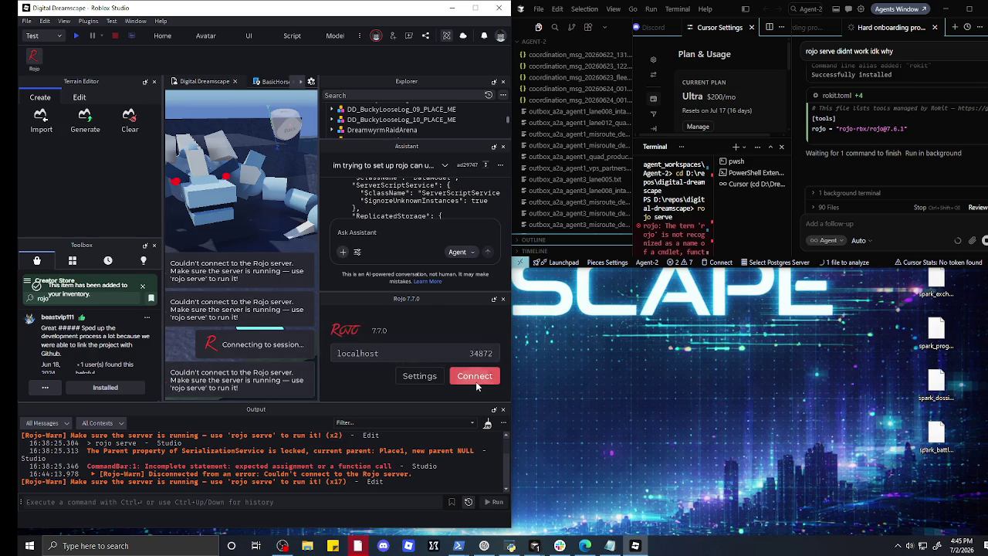
{"action": "left_click", "coordinate": [476, 381]}
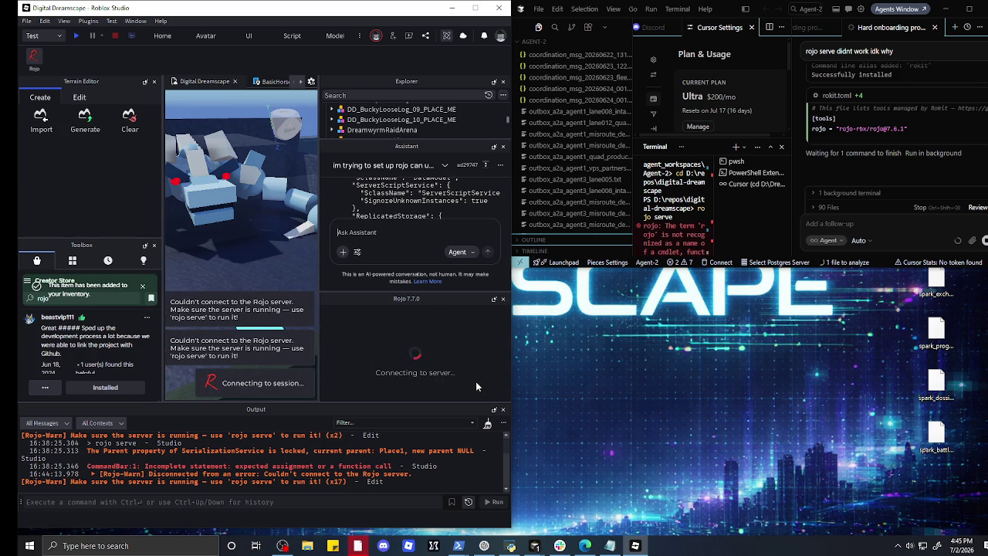
{"action": "left_click", "coordinate": [475, 381]}
{"action": "left_click", "coordinate": [476, 381]}
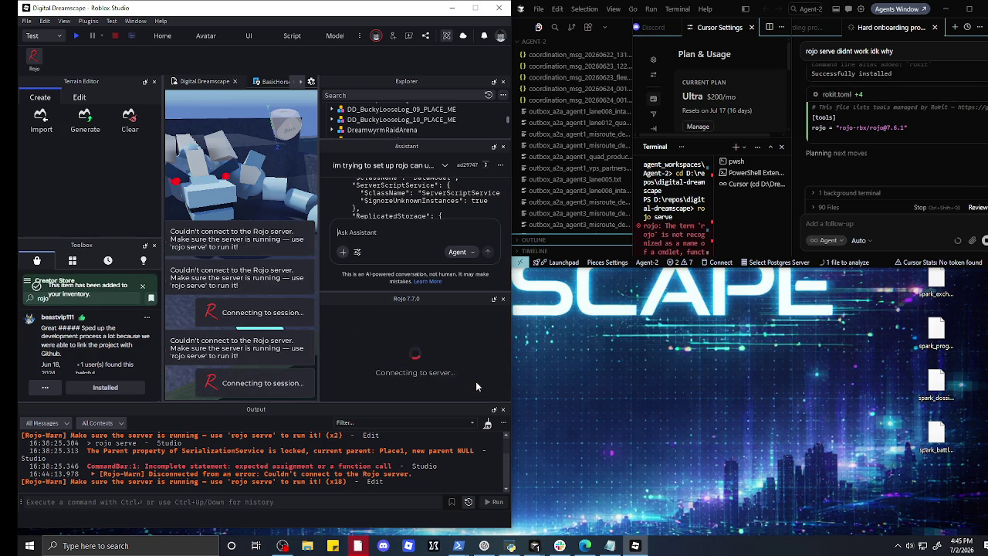
{"action": "left_click", "coordinate": [476, 382]}
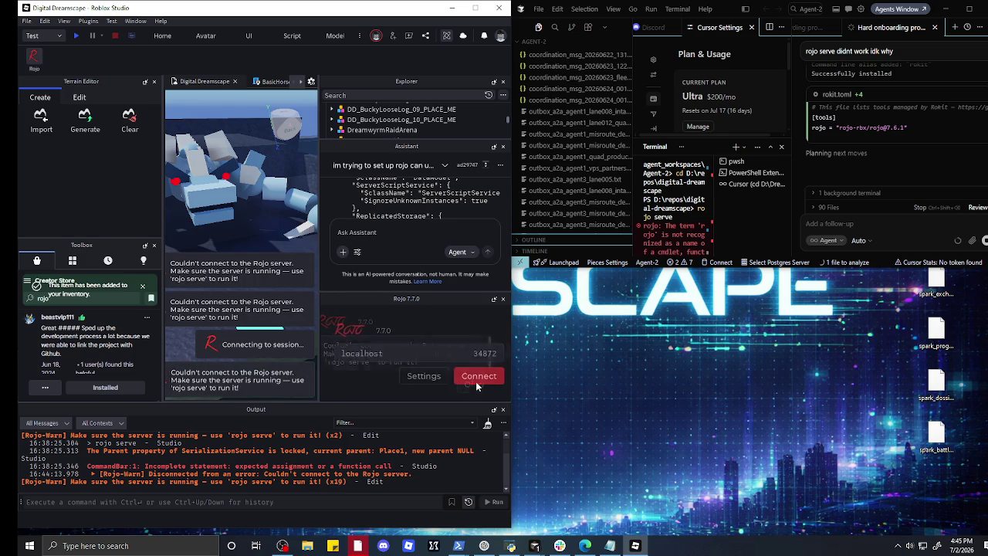
{"action": "left_click", "coordinate": [475, 381]}
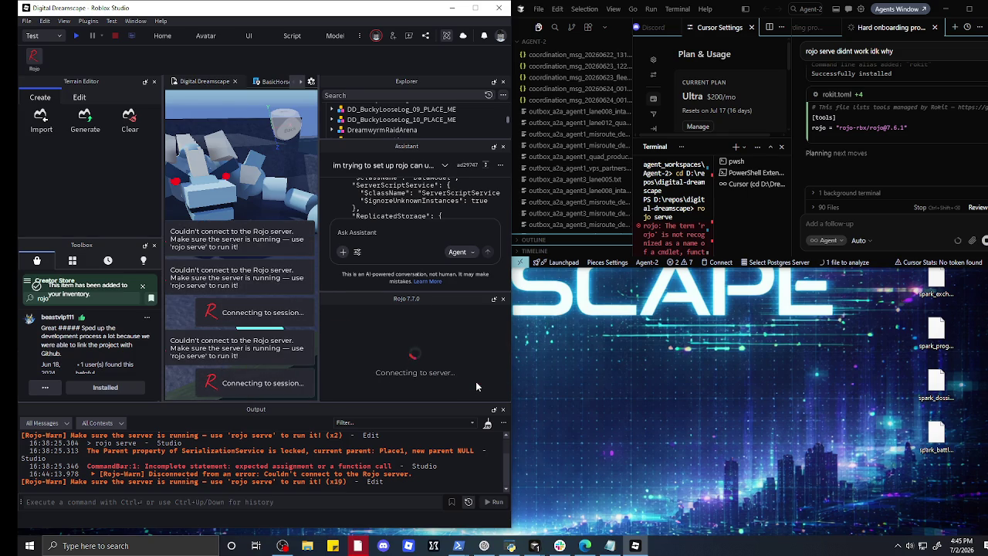
{"action": "left_click", "coordinate": [475, 381]}
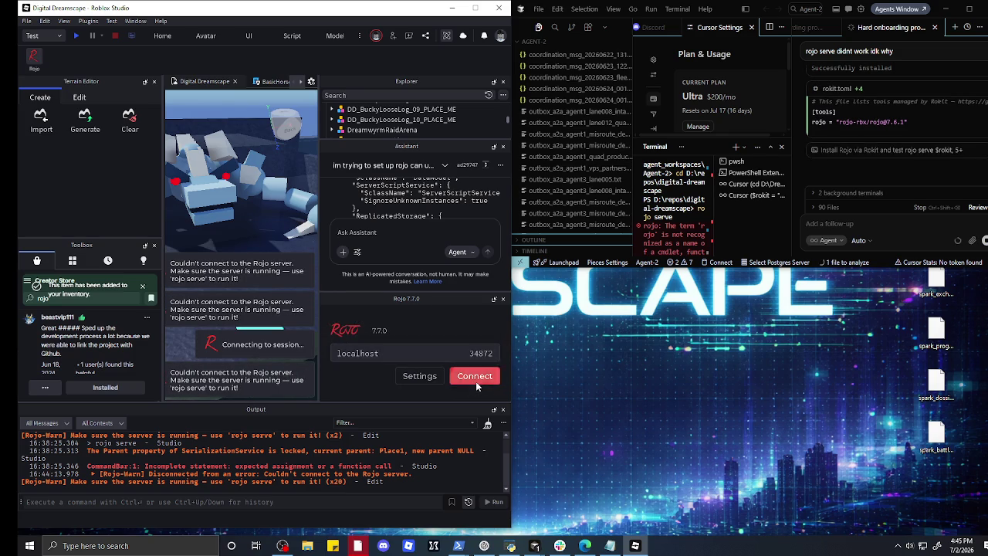
{"action": "left_click", "coordinate": [476, 381]}
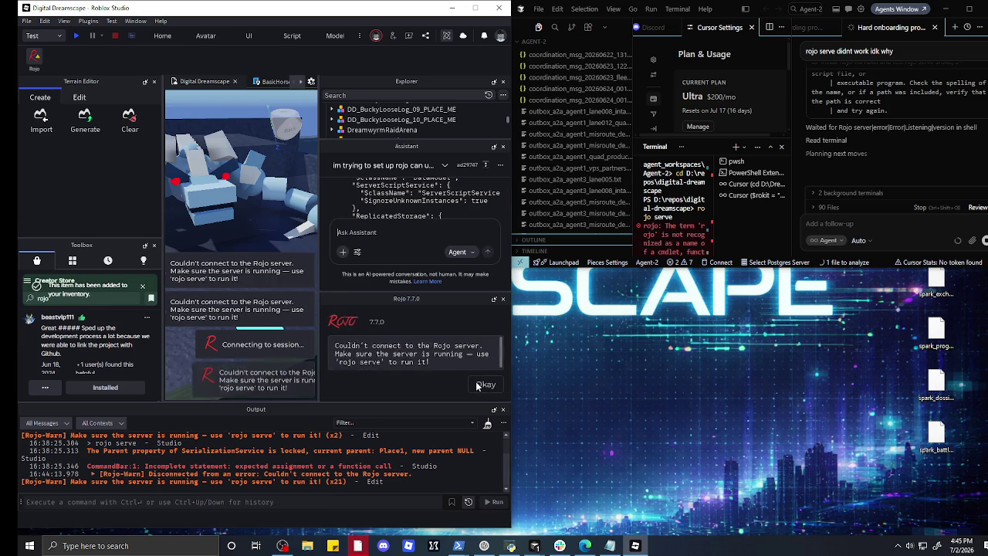
{"action": "left_click", "coordinate": [476, 383]}
{"action": "left_click", "coordinate": [476, 382]}
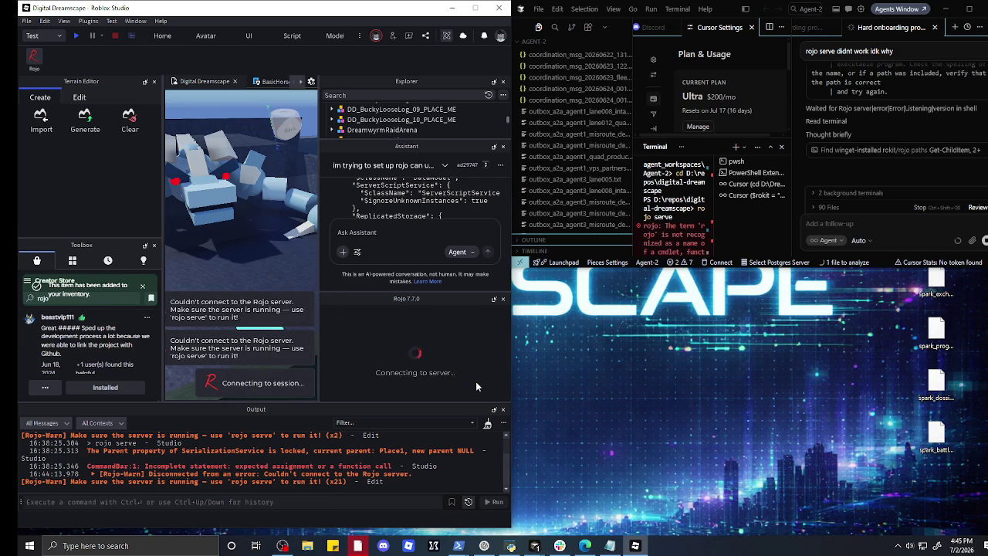
{"action": "left_click", "coordinate": [476, 383]}
{"action": "left_click", "coordinate": [476, 381]}
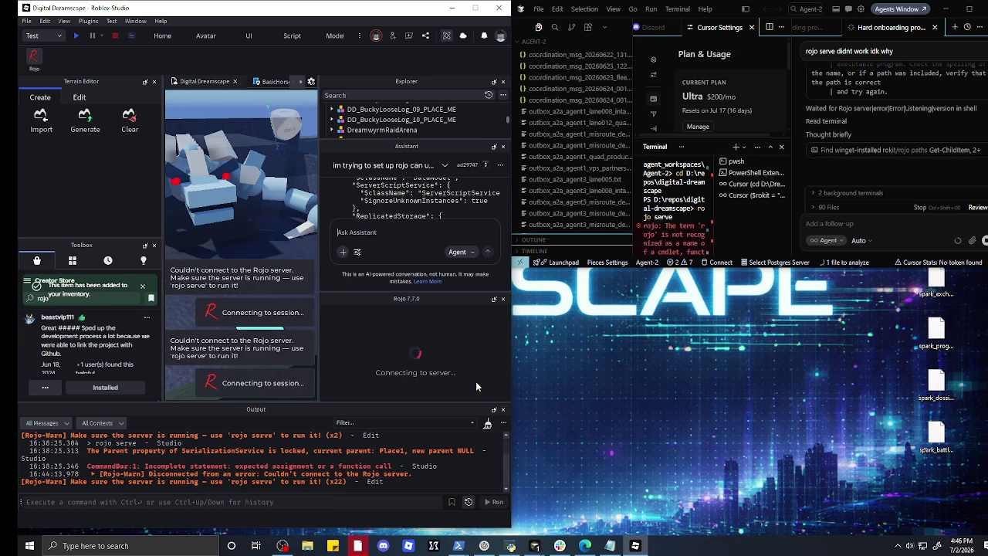
{"action": "left_click", "coordinate": [476, 381]}
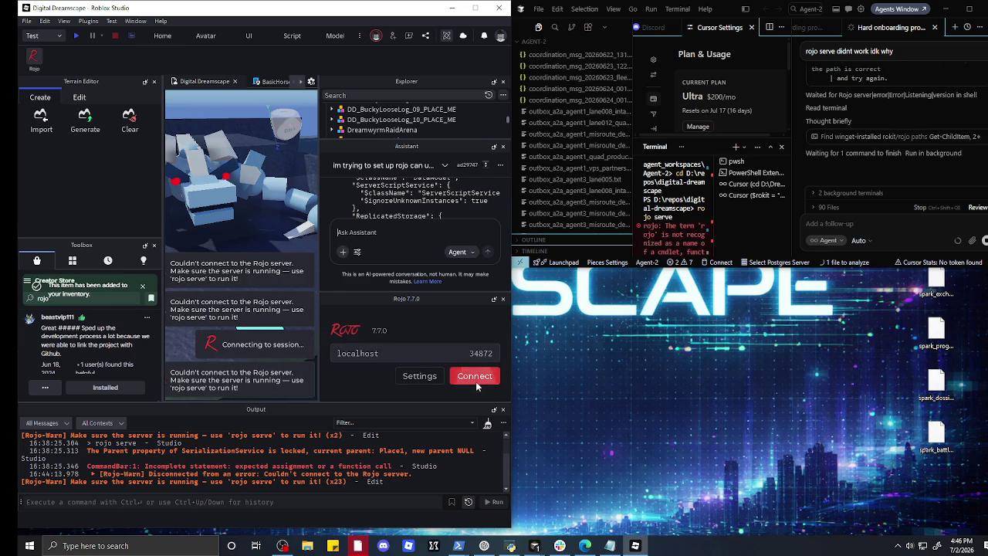
{"action": "left_click", "coordinate": [475, 381]}
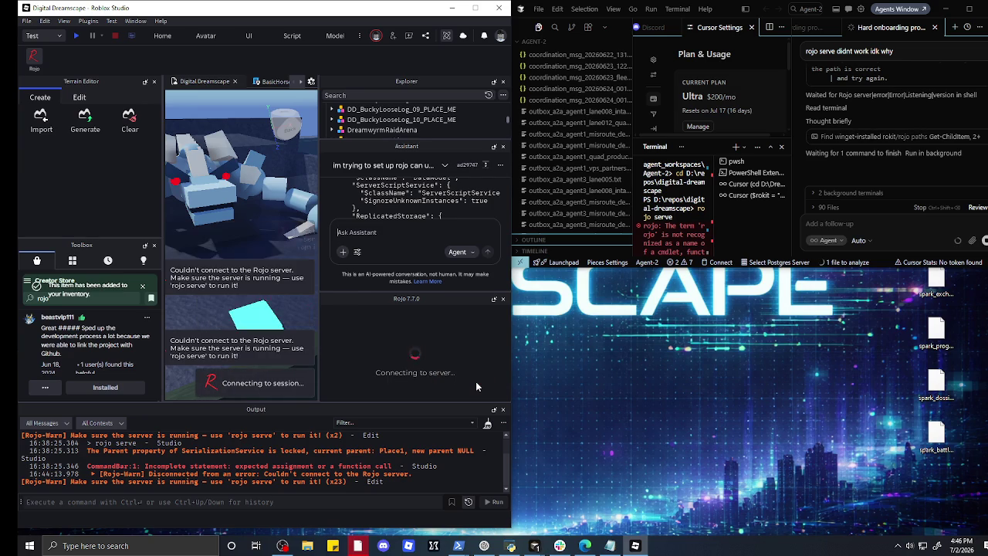
{"action": "left_click", "coordinate": [476, 381]}
{"action": "left_click", "coordinate": [475, 381]}
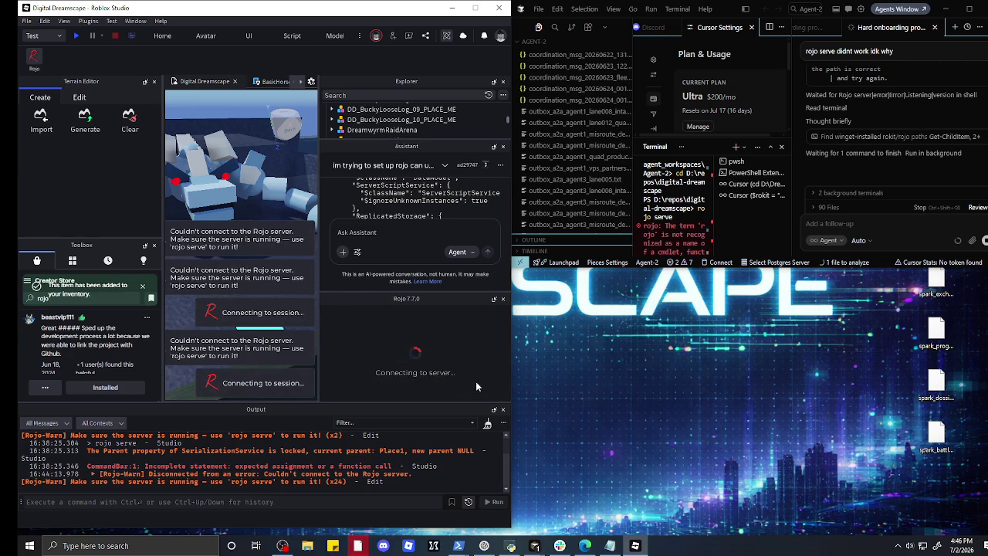
{"action": "left_click", "coordinate": [476, 383]}
{"action": "left_click", "coordinate": [475, 383]}
{"action": "left_click", "coordinate": [475, 382]}
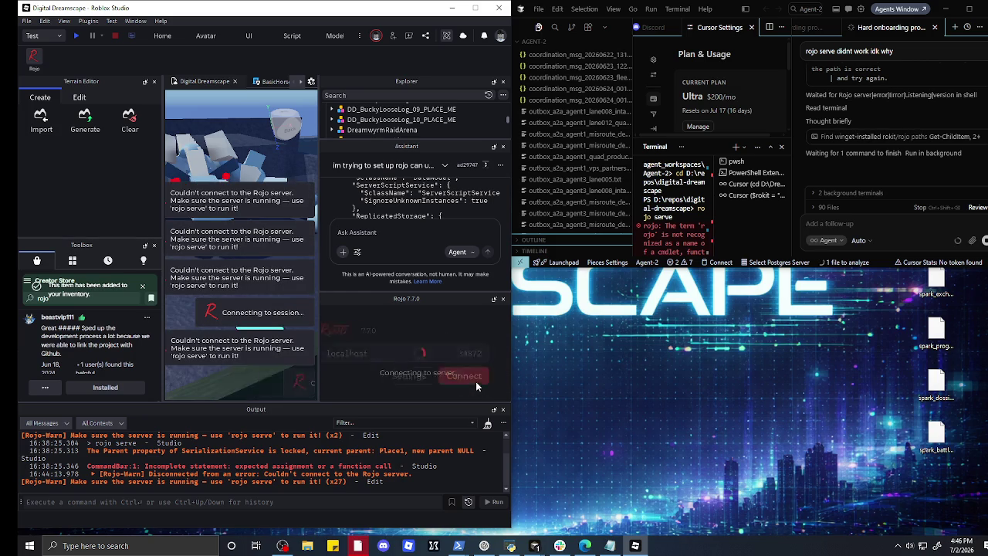
{"action": "left_click", "coordinate": [475, 382]}
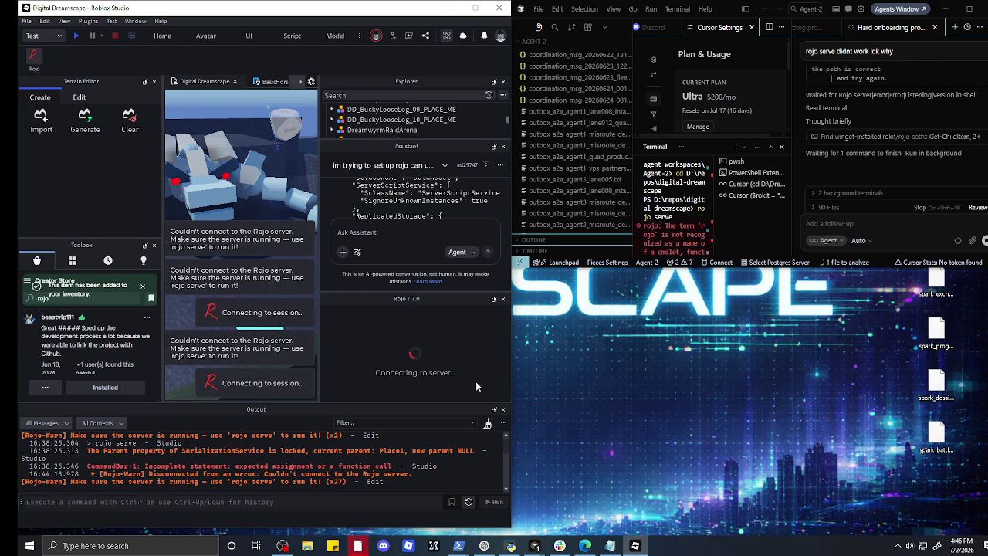
{"action": "left_click", "coordinate": [475, 381]}
{"action": "left_click", "coordinate": [476, 382]}
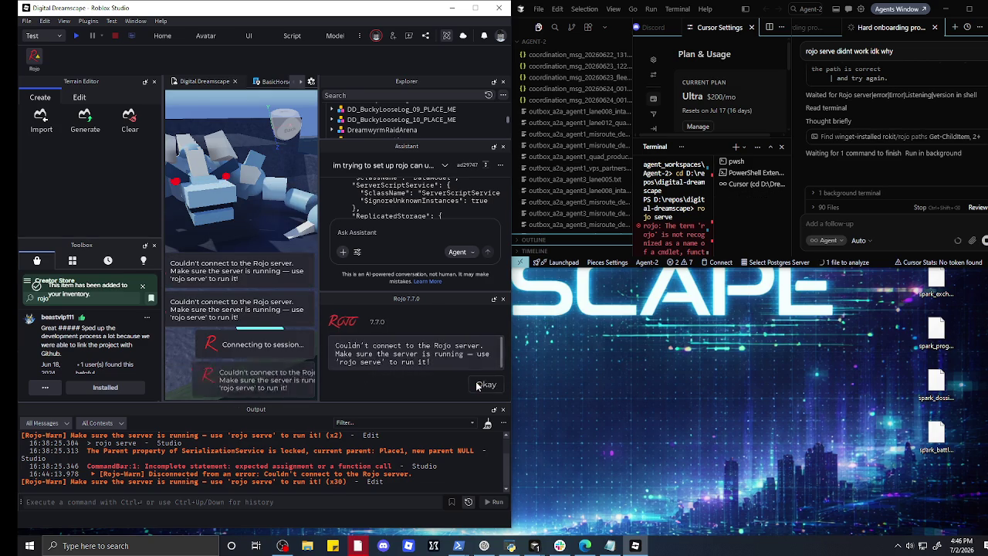
{"action": "left_click", "coordinate": [476, 385]}
{"action": "left_click", "coordinate": [475, 381]}
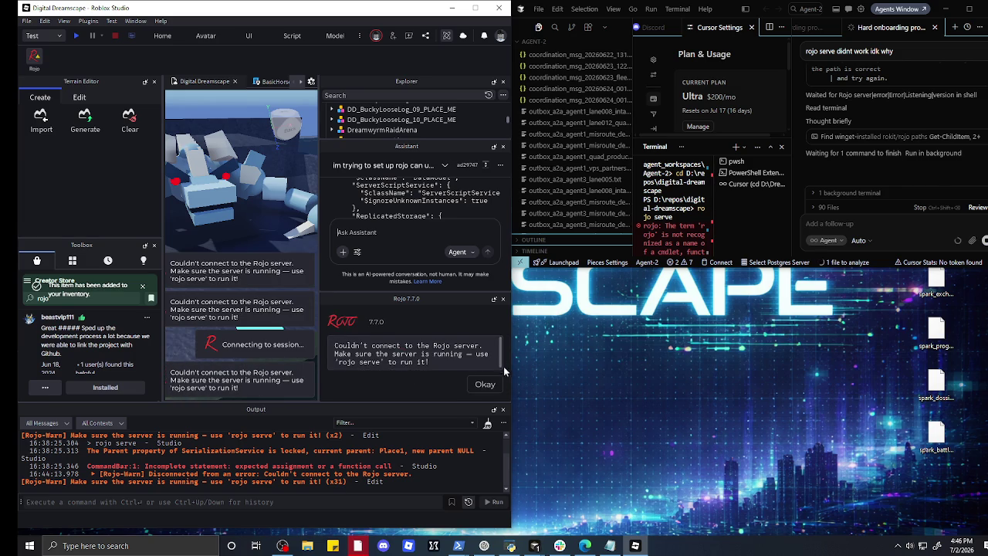
{"action": "left_click", "coordinate": [493, 385]}
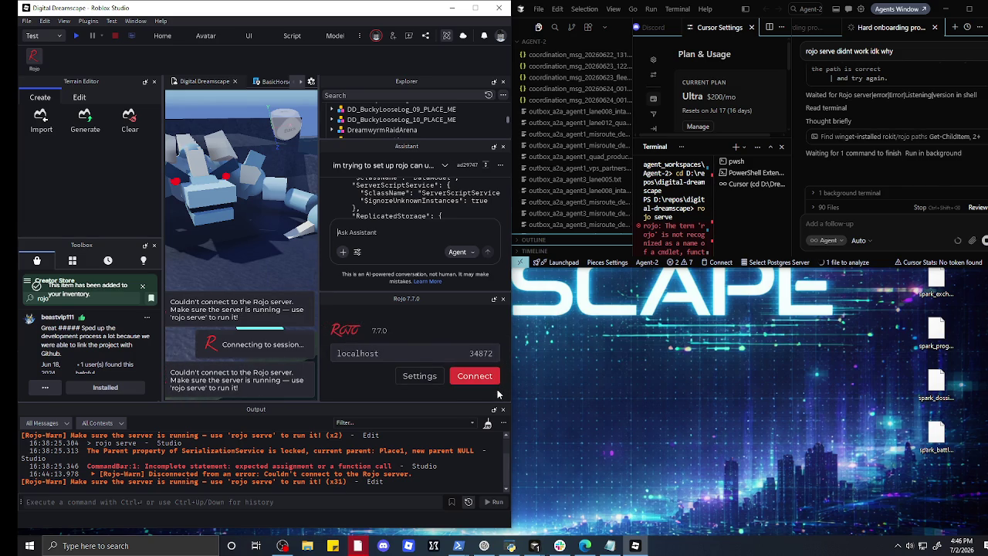
- Expand the agent's 'Find winget-installed rokit/rojo paths' step to reveal its Get-ChildItem command and output
{"action": "left_click", "coordinate": [853, 139]}
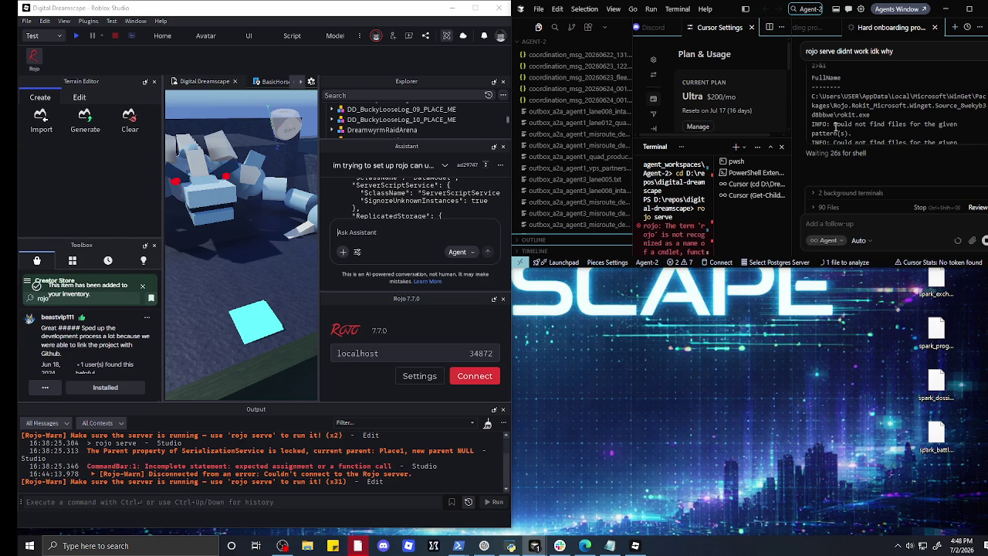
- After the agent's restart-and-rerun advice, connect Studio to Rojo on localhost:34872, hitting a protocolVersion error
{"action": "scroll", "coordinate": [835, 126], "scroll_direction": "down", "scroll_amount": 1}
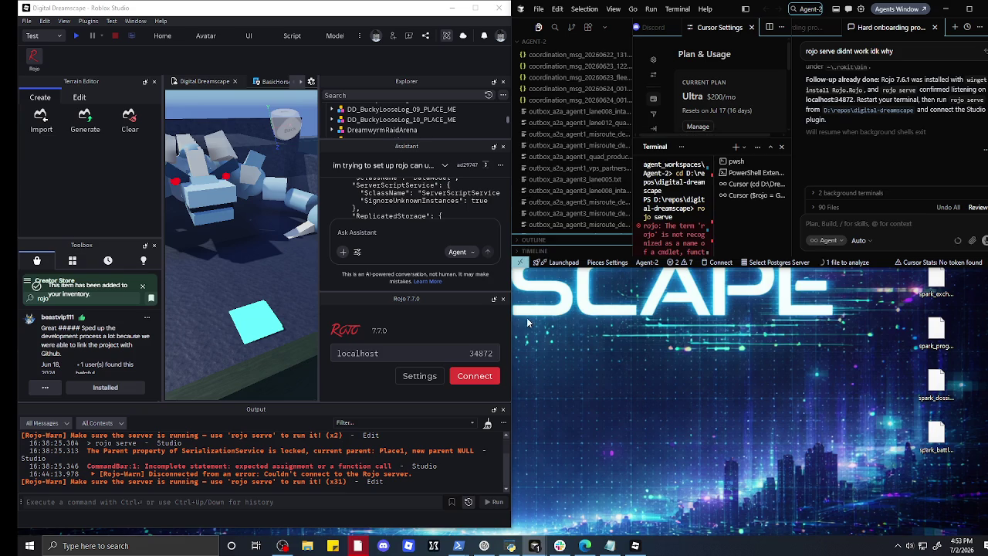
{"action": "left_click", "coordinate": [478, 377]}
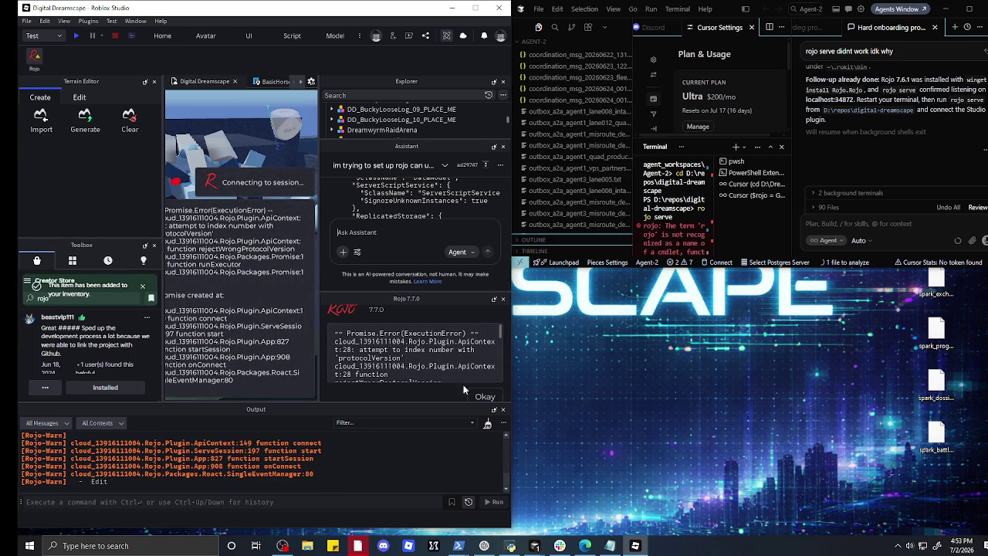
- Widen the Studio window and select the entire Rojo protocolVersion error trace
{"action": "scroll", "coordinate": [385, 345], "scroll_direction": "down", "scroll_amount": 5}
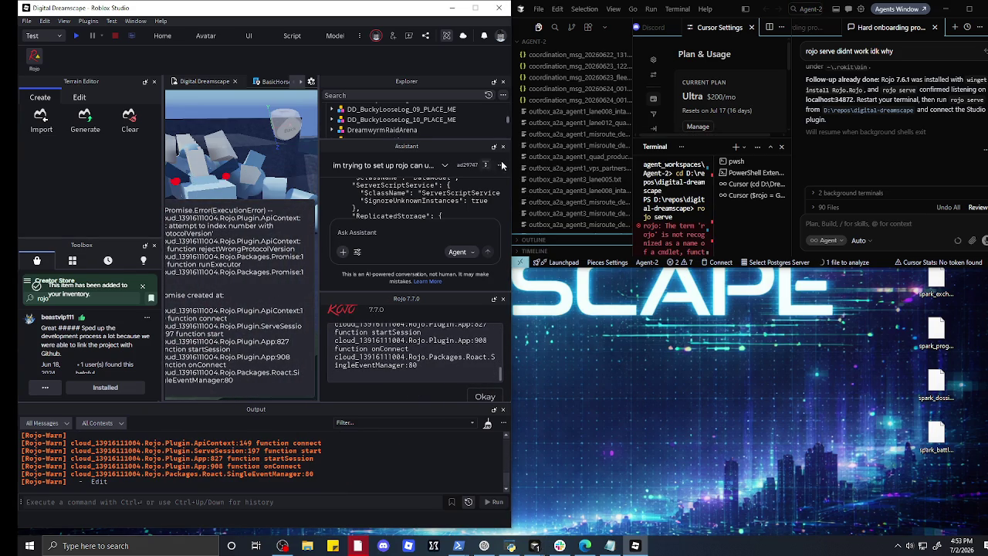
{"action": "left_click_drag", "start_coordinate": [518, 214], "coordinate": [797, 213]}
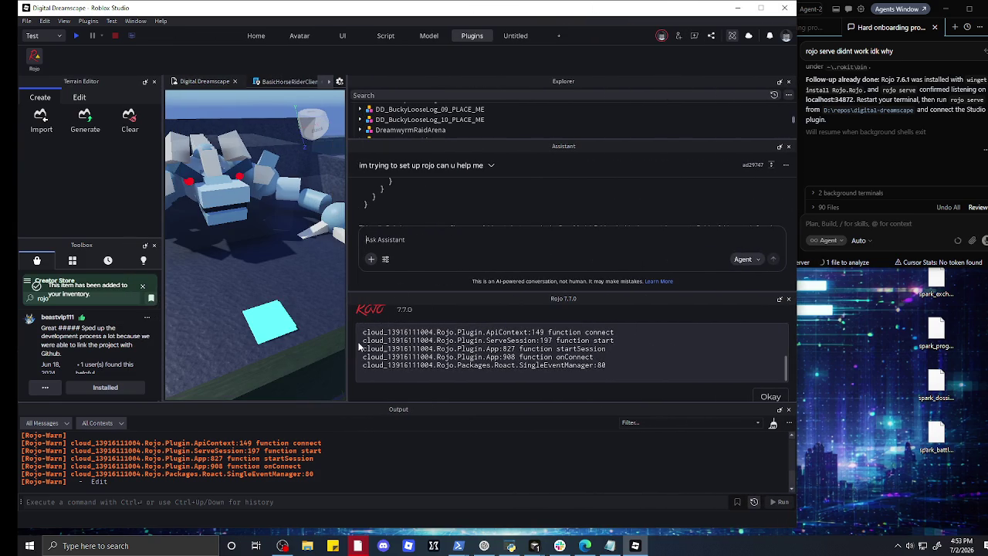
{"action": "scroll", "coordinate": [494, 362], "scroll_direction": "up", "scroll_amount": 5}
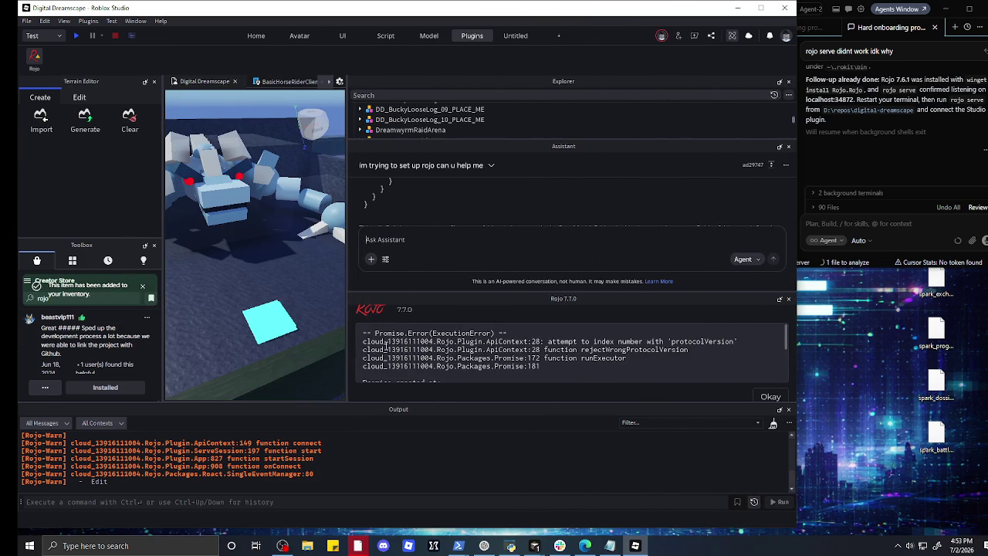
{"action": "mouse_move", "coordinate": [361, 333]}
{"action": "left_mouse_down"}
{"action": "mouse_move", "coordinate": [503, 425]}
{"action": "mouse_move", "coordinate": [505, 378]}
{"action": "mouse_move", "coordinate": [494, 369]}
{"action": "mouse_move", "coordinate": [605, 370]}
{"action": "left_mouse_up"}
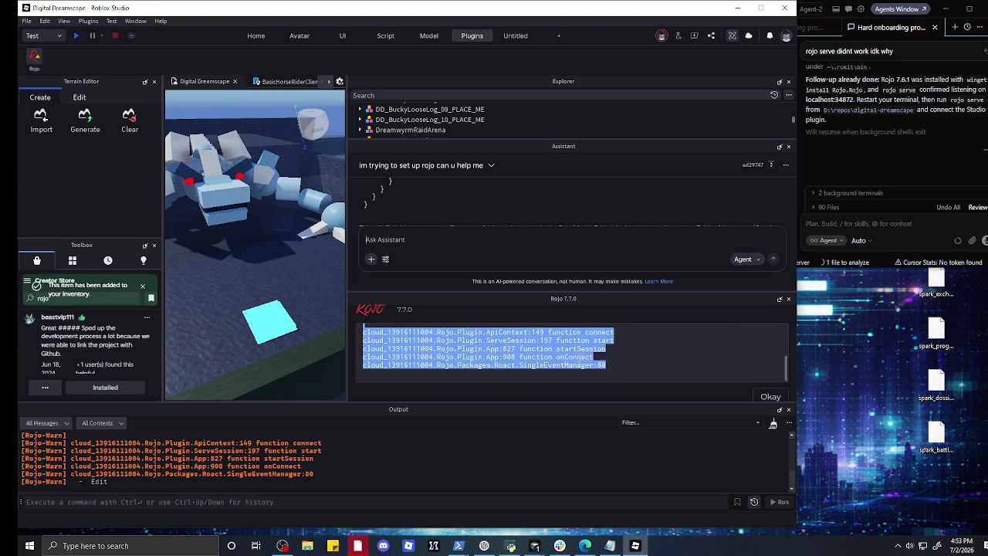
- Paste the Rojo error trace into the Cursor agent chat
{"action": "left_click", "coordinate": [867, 221]}
{"action": "right_click", "coordinate": [866, 220]}
{"action": "left_click", "coordinate": [895, 193]}
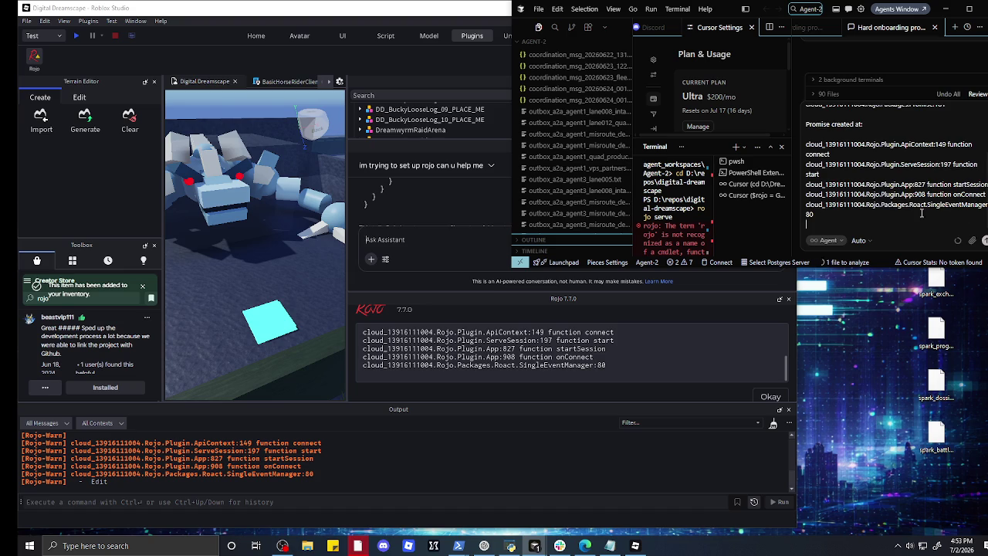
- Send the protocolVersion error to the agent, dismiss Studio's Rojo error, and view the README changes
{"action": "left_click", "coordinate": [982, 243]}
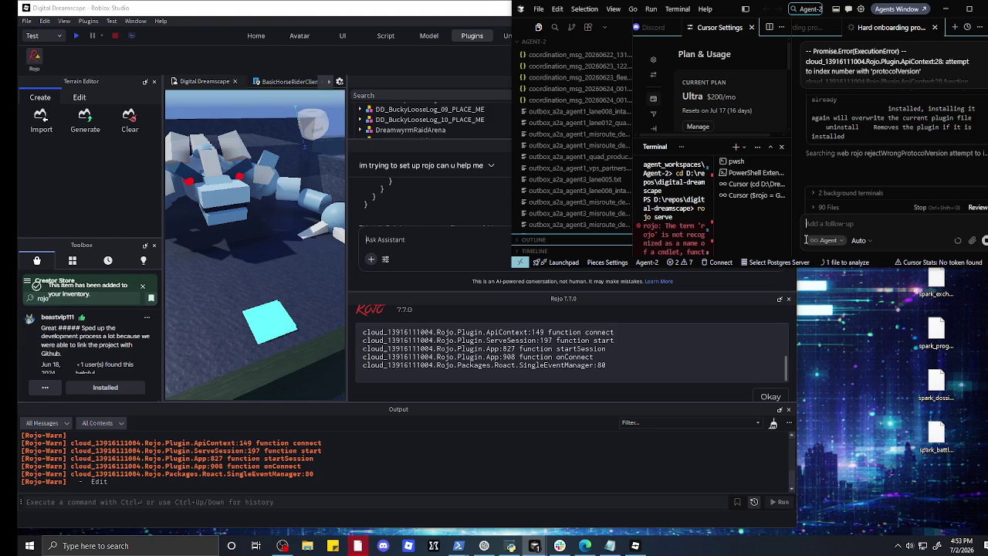
{"action": "left_click", "coordinate": [806, 239]}
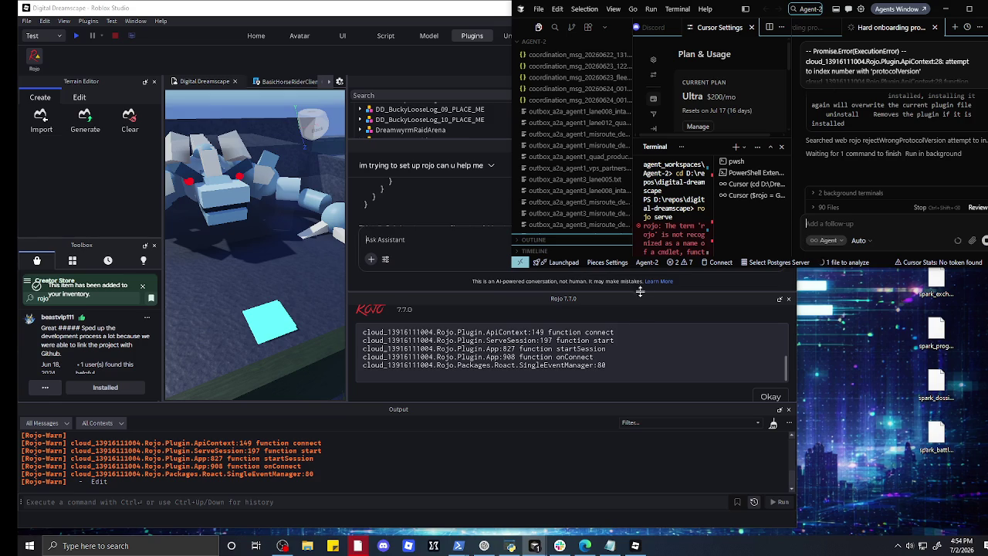
{"action": "left_click", "coordinate": [770, 396]}
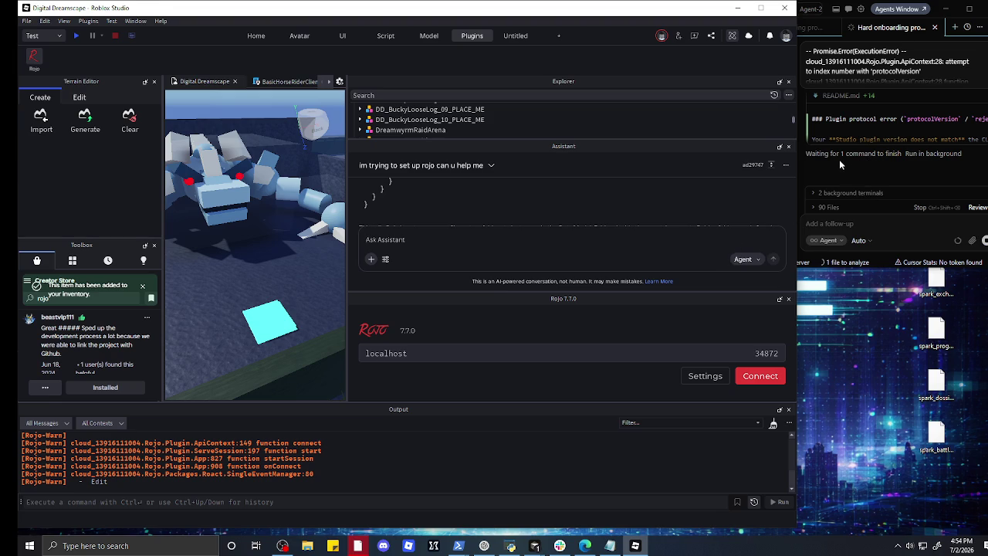
{"action": "left_click", "coordinate": [841, 96]}
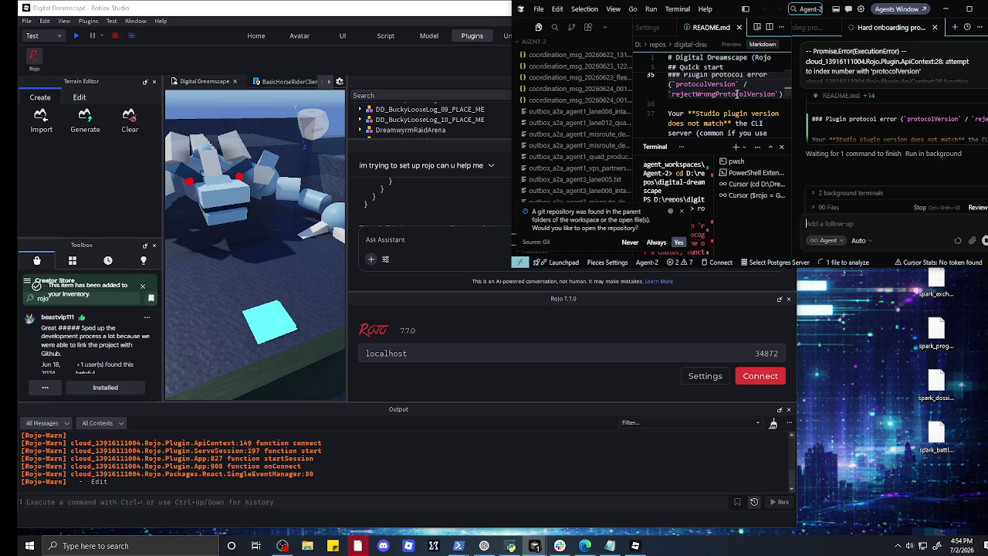
- Read the README fix: run 'rojo plugin install', restart Studio, rerun 'rojo serve'; return to Studio
{"action": "scroll", "coordinate": [737, 94], "scroll_direction": "down", "scroll_amount": 1}
{"action": "scroll", "coordinate": [737, 94], "scroll_direction": "down", "scroll_amount": 1}
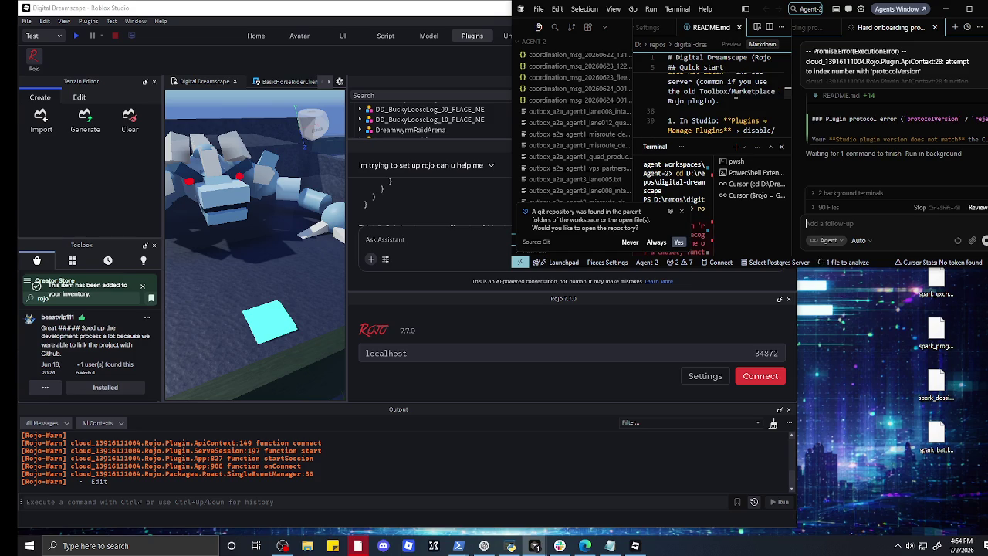
{"action": "scroll", "coordinate": [735, 94], "scroll_direction": "down", "scroll_amount": 1}
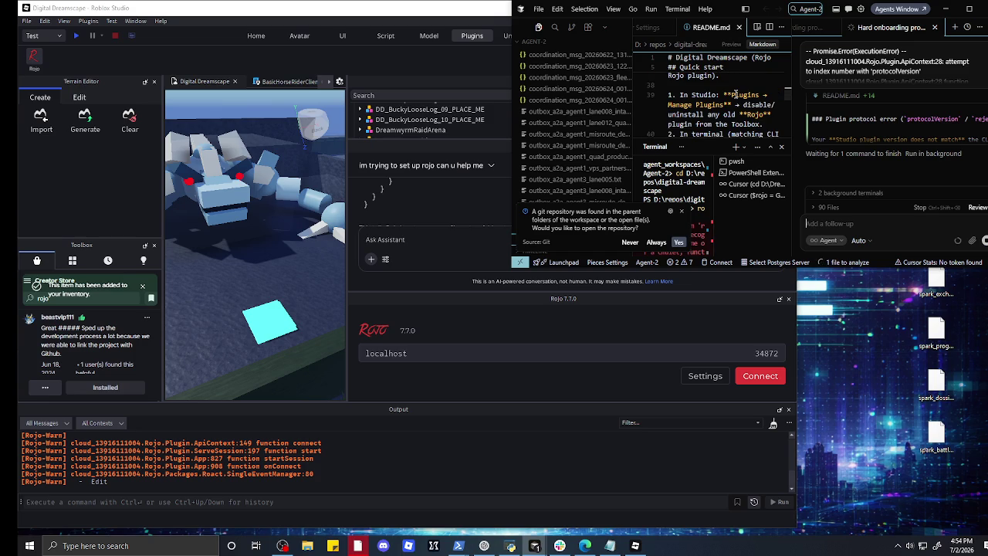
{"action": "scroll", "coordinate": [736, 94], "scroll_direction": "down", "scroll_amount": 1}
{"action": "scroll", "coordinate": [734, 94], "scroll_direction": "down", "scroll_amount": 2}
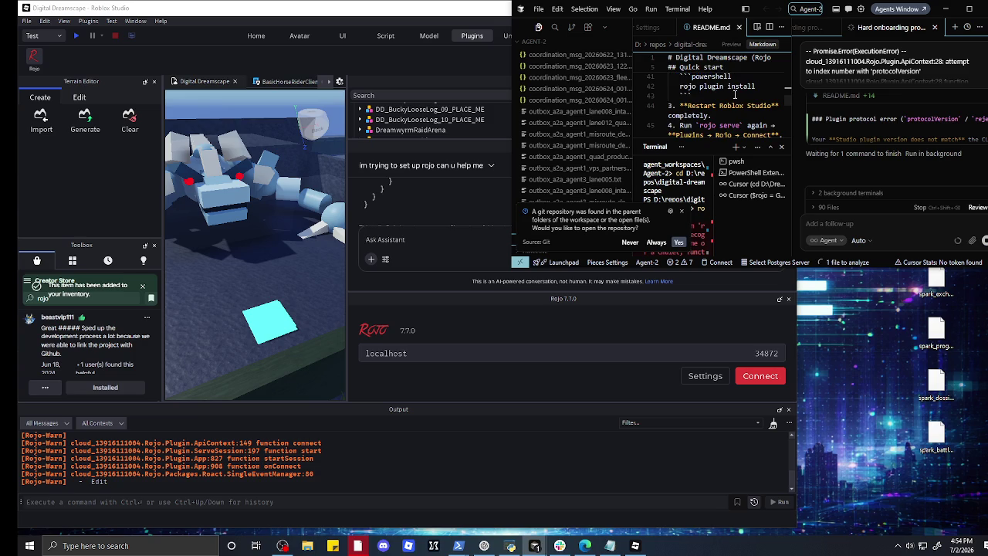
{"action": "scroll", "coordinate": [735, 95], "scroll_direction": "down", "scroll_amount": 2}
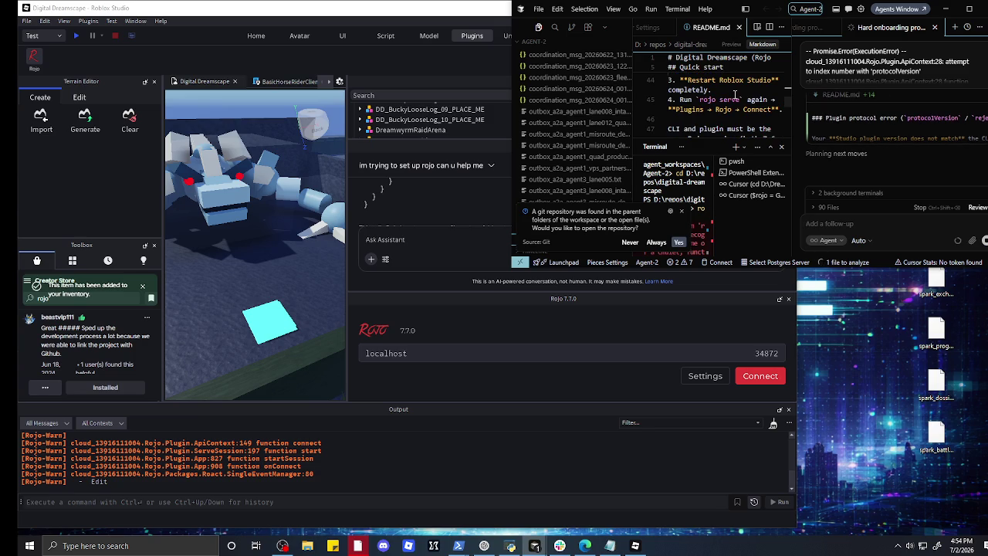
{"action": "left_click", "coordinate": [644, 372]}
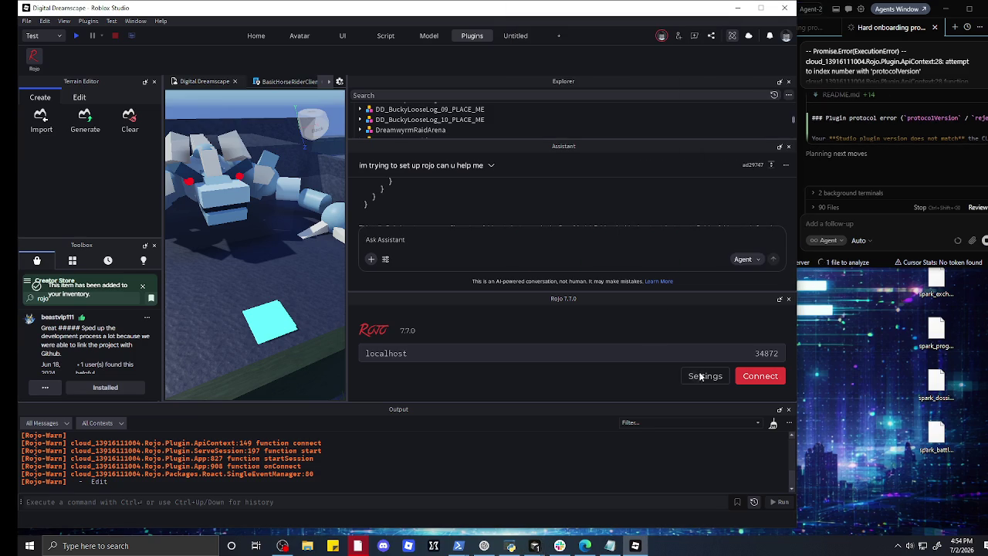
- Close the Rojo panel and delete the old Rojo item from the Toolbox inventory
{"action": "left_click", "coordinate": [788, 299]}
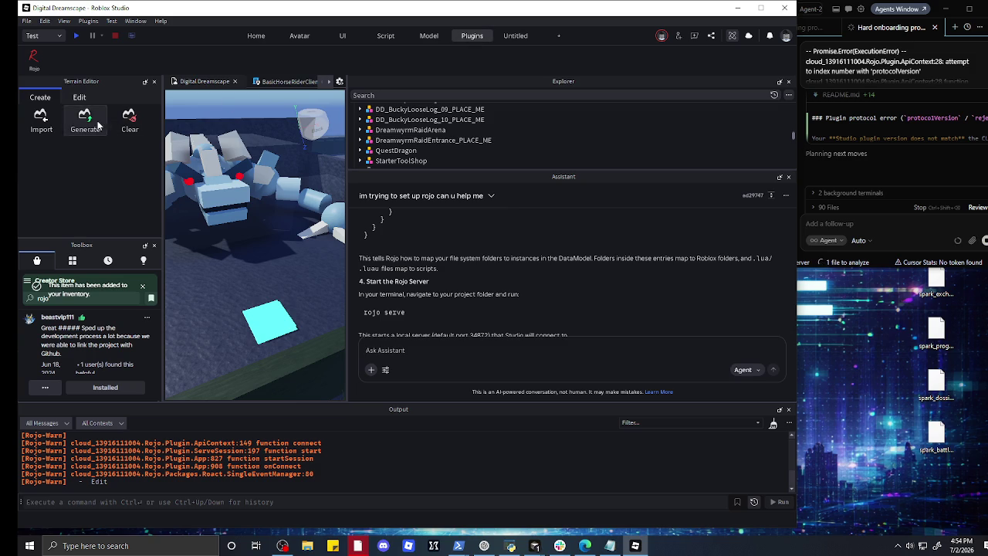
{"action": "left_click", "coordinate": [45, 387]}
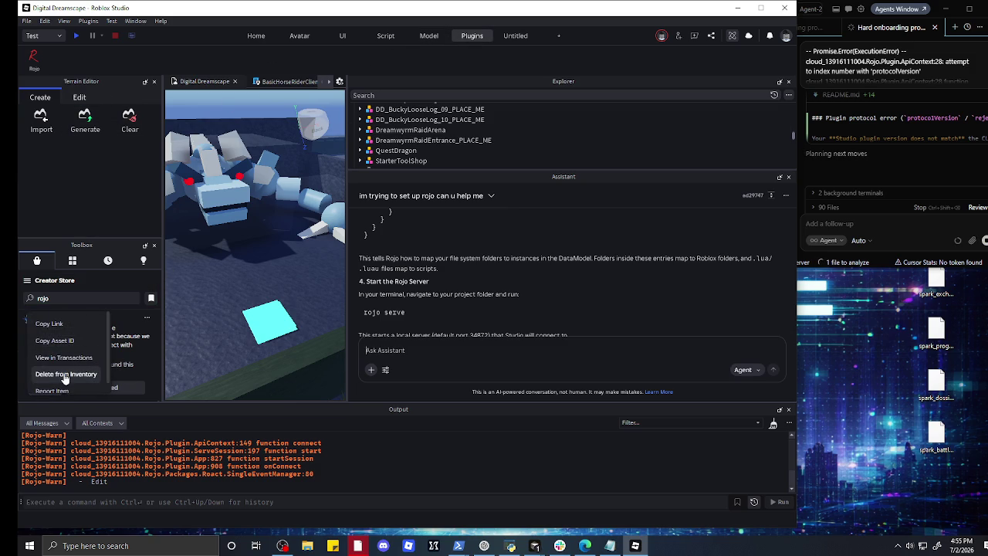
{"action": "left_click", "coordinate": [64, 378]}
{"action": "left_click", "coordinate": [110, 363]}
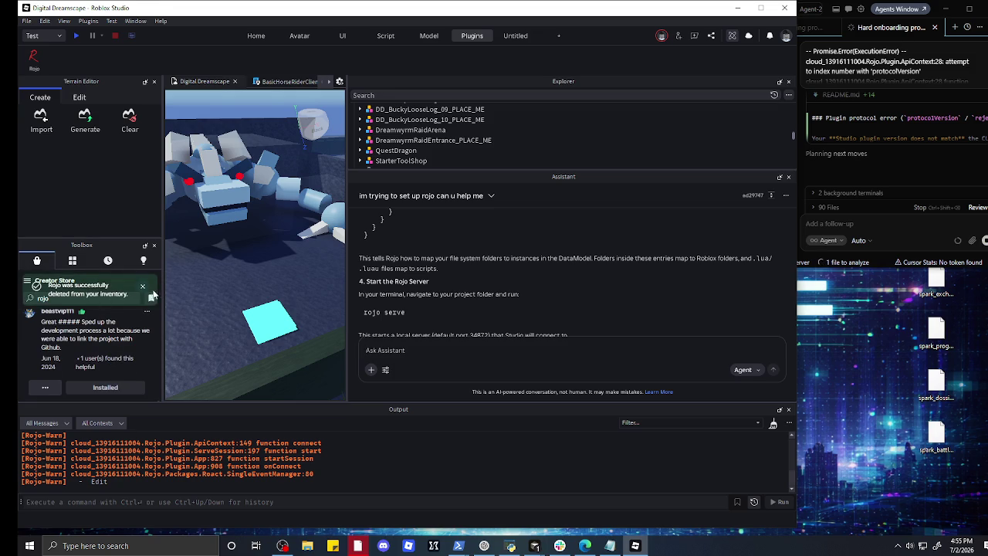
{"action": "left_click", "coordinate": [143, 285]}
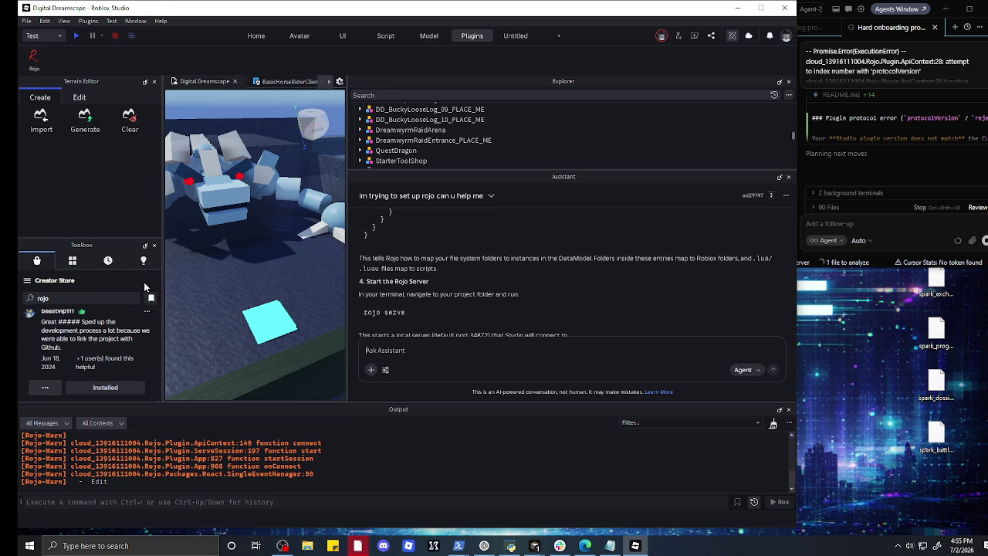
- Search the Creator Store for 'rojo' and enlarge the Toolbox to show more results
{"action": "left_click", "coordinate": [77, 298]}
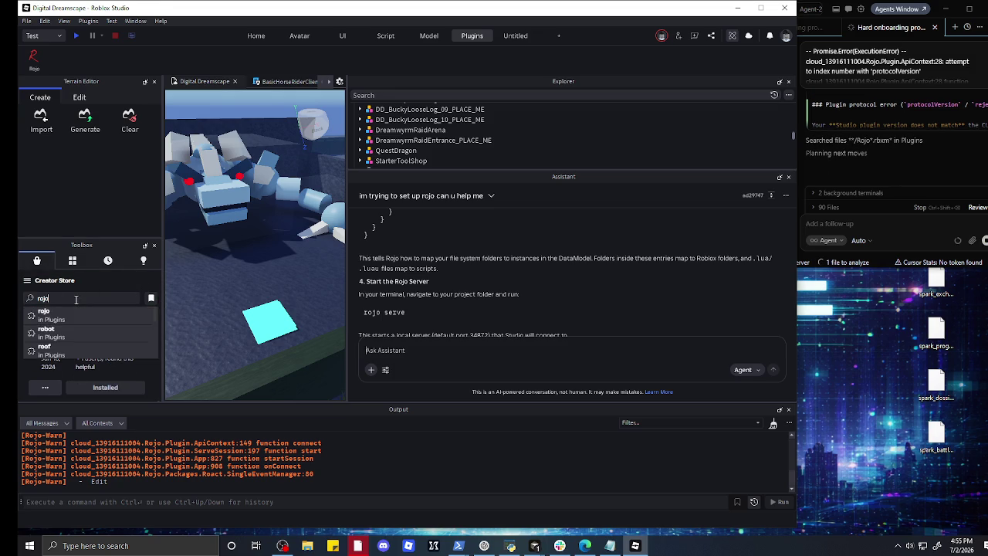
{"action": "left_click", "coordinate": [85, 319]}
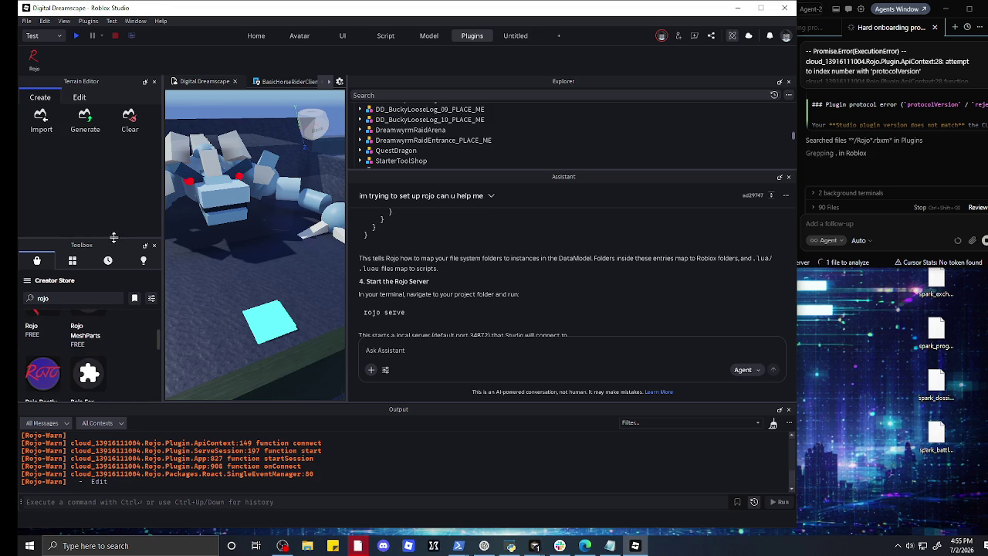
{"action": "left_click_drag", "start_coordinate": [111, 239], "coordinate": [111, 140]}
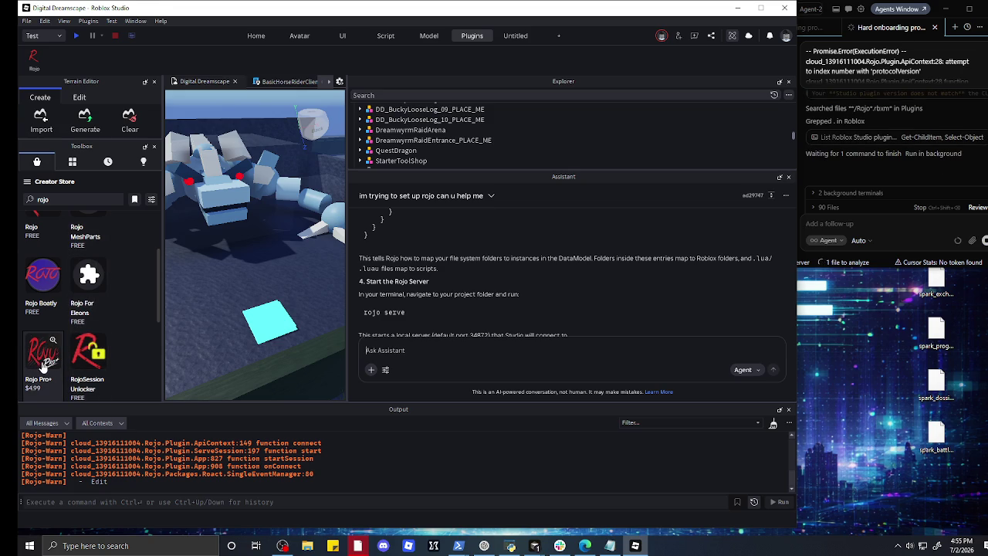
- Browse the Rojo Pro+ plugin's store details, then return to the 'rojo' search results
{"action": "left_click", "coordinate": [41, 362]}
{"action": "scroll", "coordinate": [43, 338], "scroll_direction": "down", "scroll_amount": 2}
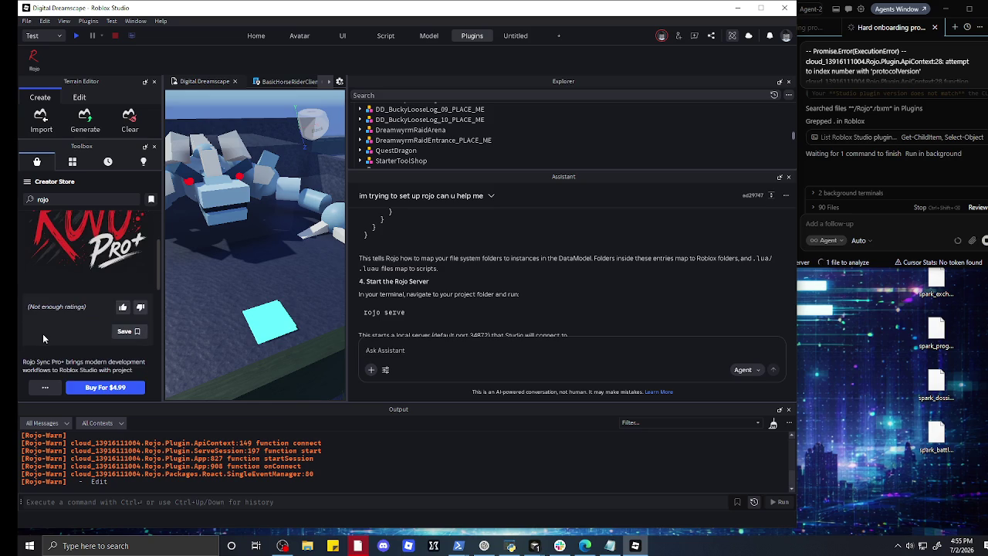
{"action": "scroll", "coordinate": [42, 334], "scroll_direction": "down", "scroll_amount": 3}
{"action": "scroll", "coordinate": [43, 337], "scroll_direction": "down", "scroll_amount": 3}
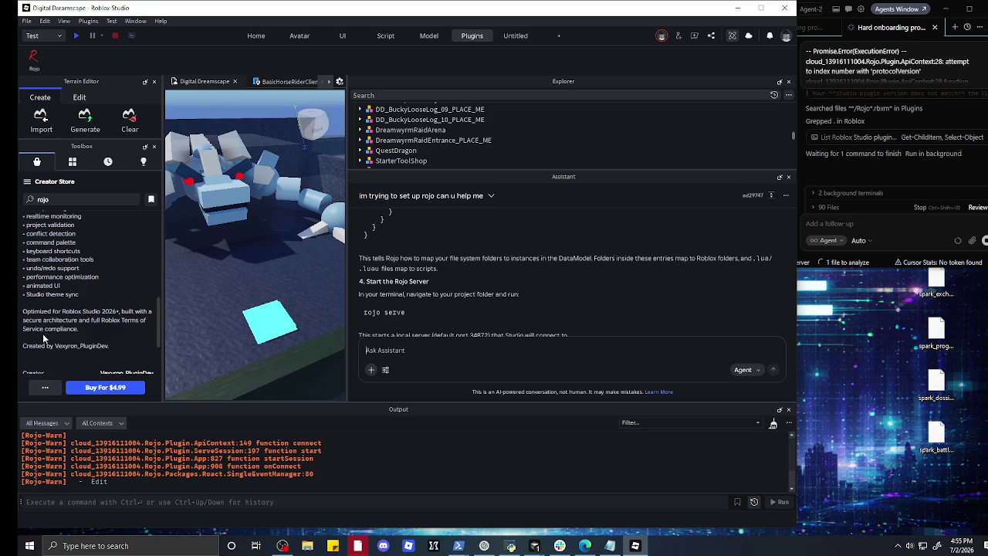
{"action": "scroll", "coordinate": [43, 334], "scroll_direction": "down", "scroll_amount": 3}
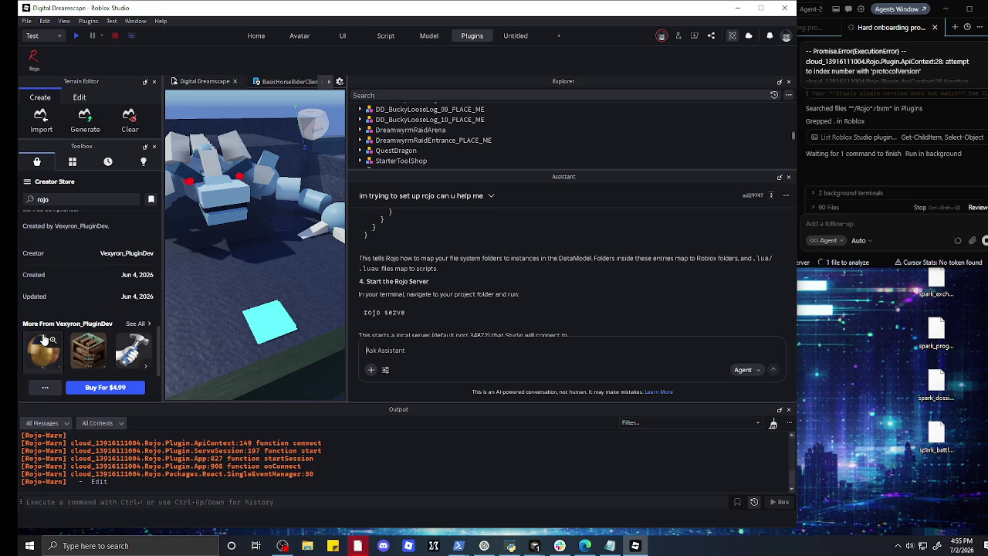
{"action": "scroll", "coordinate": [43, 339], "scroll_direction": "down", "scroll_amount": 3}
{"action": "scroll", "coordinate": [42, 333], "scroll_direction": "up", "scroll_amount": 5}
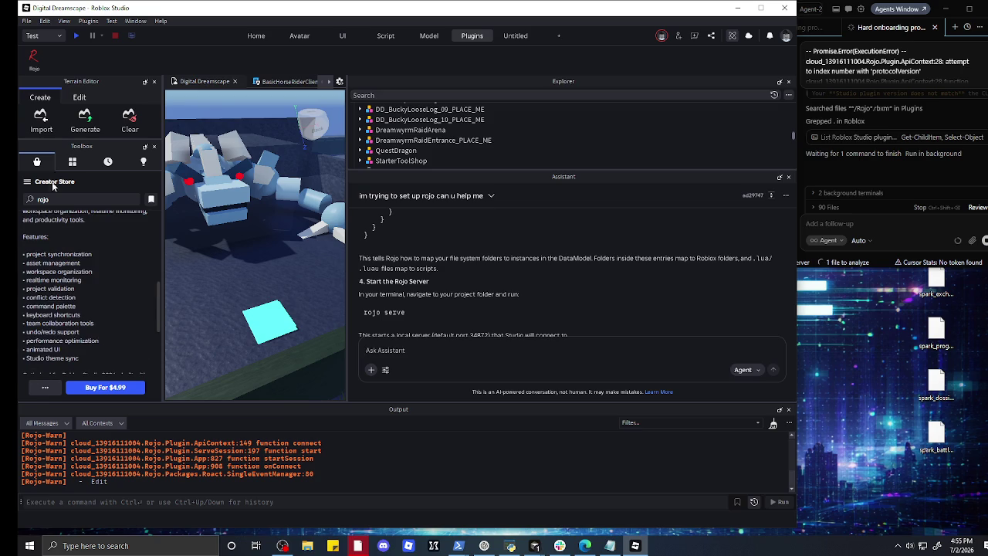
{"action": "scroll", "coordinate": [45, 353], "scroll_direction": "up", "scroll_amount": 5}
{"action": "scroll", "coordinate": [46, 352], "scroll_direction": "up", "scroll_amount": 3}
{"action": "left_click", "coordinate": [29, 223]}
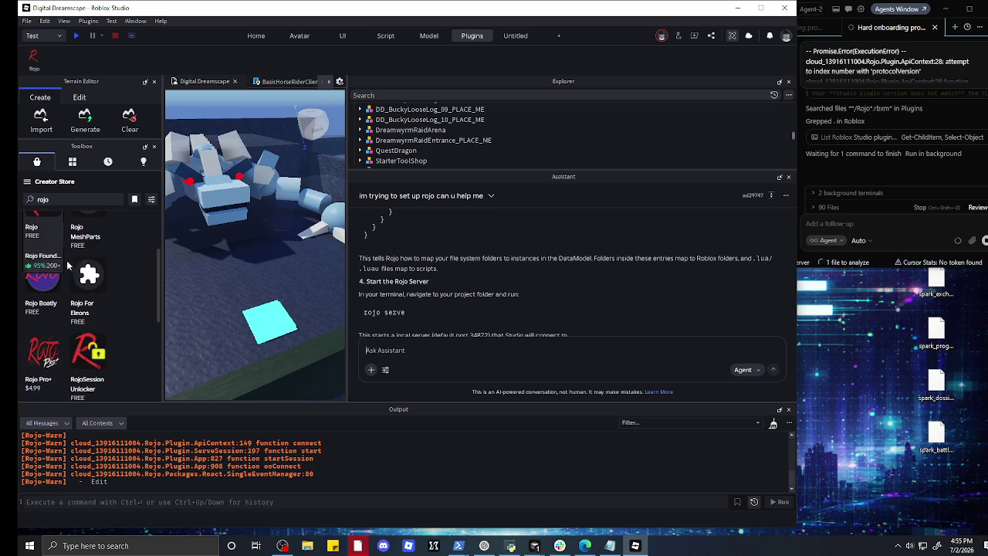
{"action": "scroll", "coordinate": [35, 251], "scroll_direction": "up", "scroll_amount": 3}
- Review the installed Rojo Foundation plugin's details, then reopen the Rojo 7.7.0 panel on localhost 34872
{"action": "left_click", "coordinate": [50, 312]}
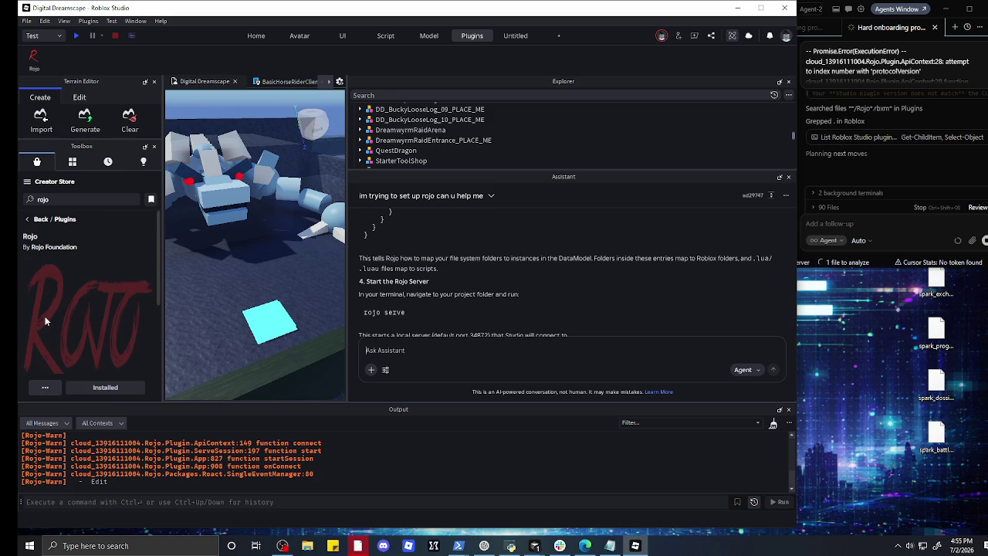
{"action": "scroll", "coordinate": [50, 311], "scroll_direction": "down", "scroll_amount": 5}
{"action": "scroll", "coordinate": [54, 307], "scroll_direction": "up", "scroll_amount": 2}
{"action": "scroll", "coordinate": [54, 307], "scroll_direction": "down", "scroll_amount": 3}
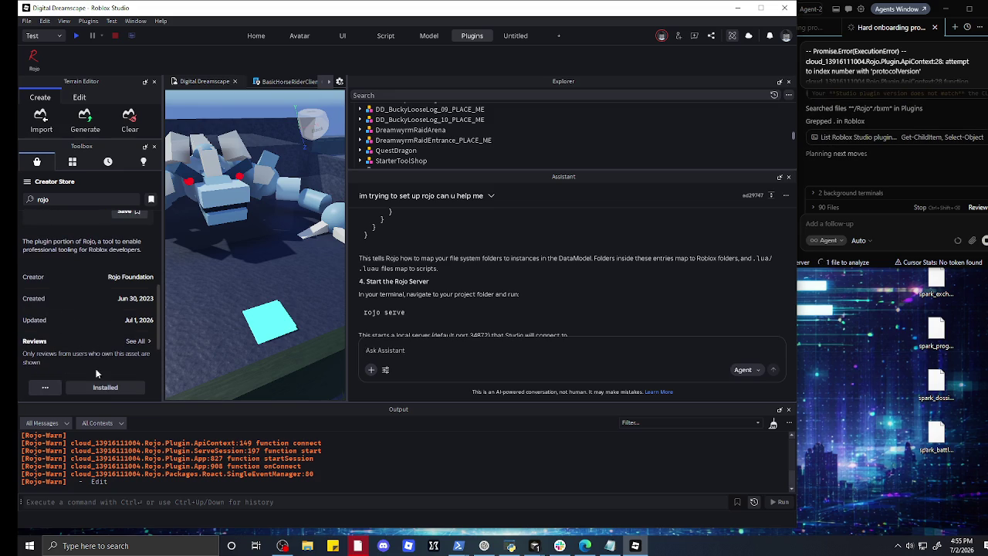
{"action": "left_click", "coordinate": [46, 390]}
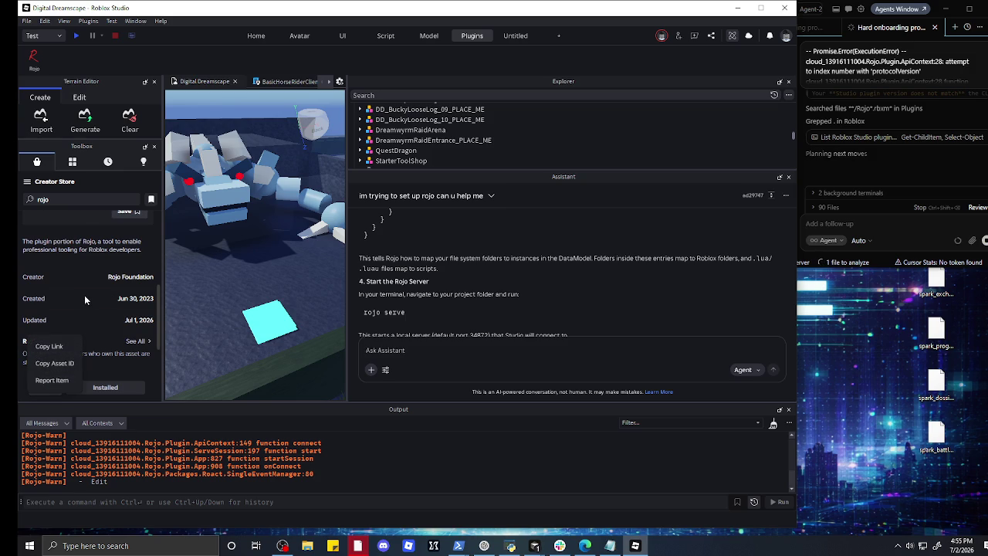
{"action": "left_click", "coordinate": [73, 264]}
{"action": "left_click", "coordinate": [33, 61]}
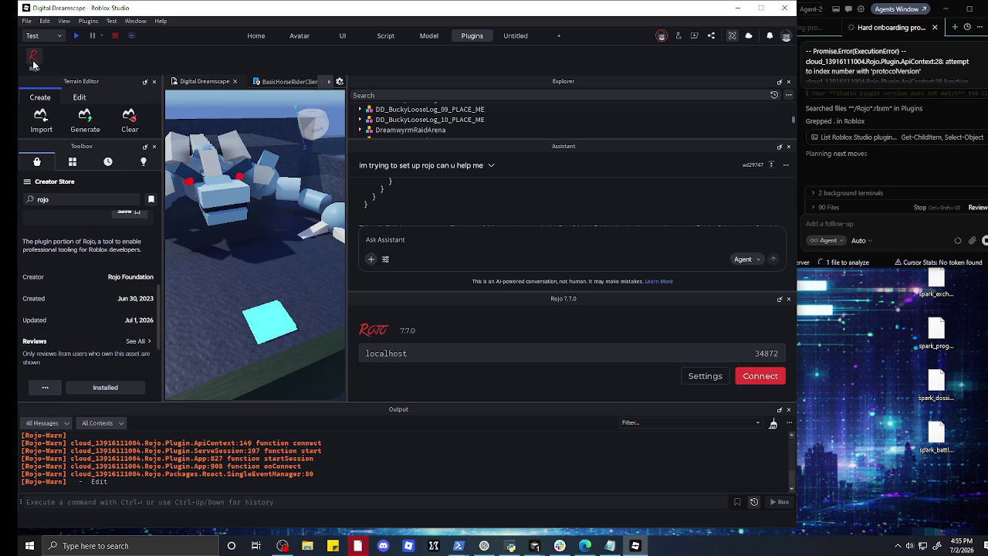
- Reconnect Rojo, dismiss the viewport popup, and select the full protocolVersion Promise.Error trace
{"action": "left_click", "coordinate": [753, 377]}
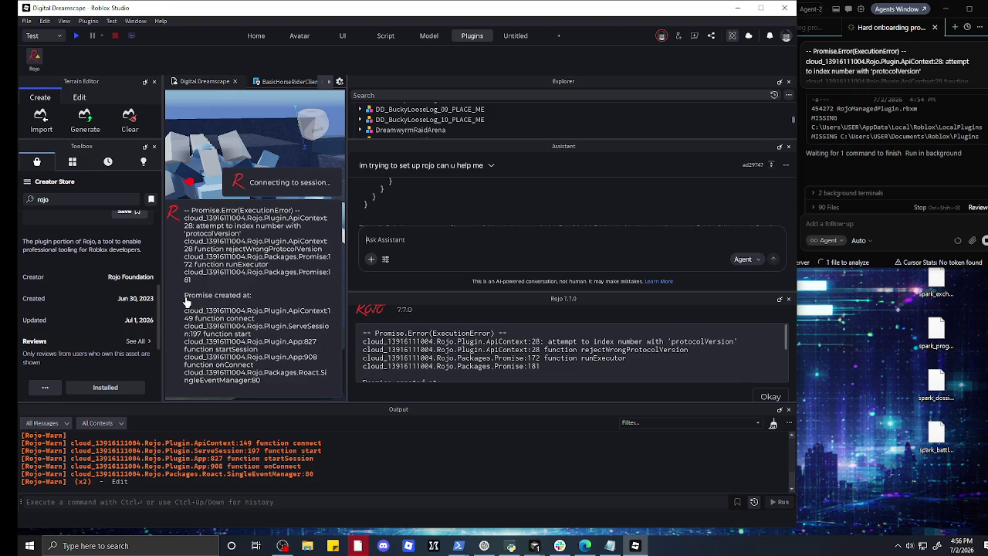
{"action": "left_click", "coordinate": [242, 371]}
{"action": "scroll", "coordinate": [398, 359], "scroll_direction": "down", "scroll_amount": 3}
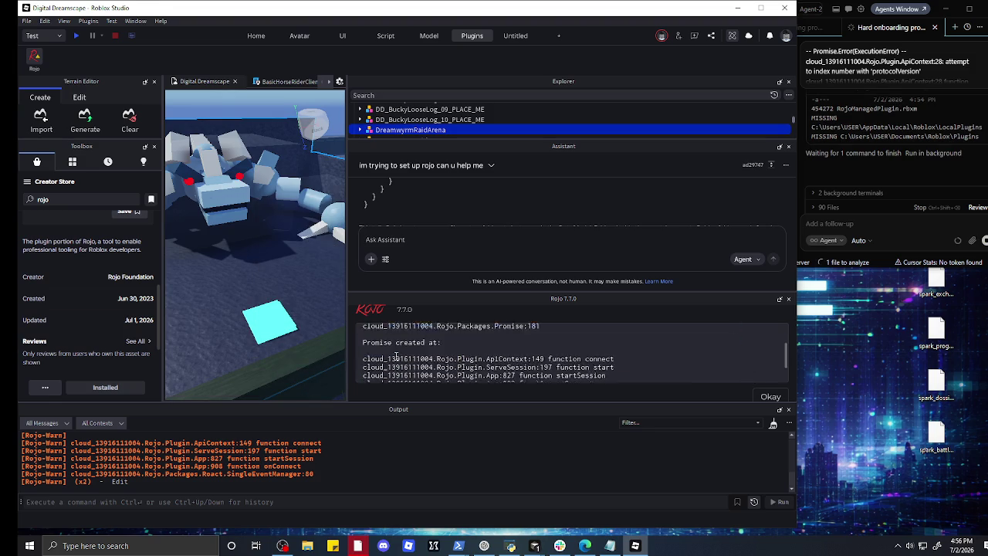
{"action": "scroll", "coordinate": [401, 358], "scroll_direction": "down", "scroll_amount": 1}
{"action": "key", "text": "ctrl+a"}
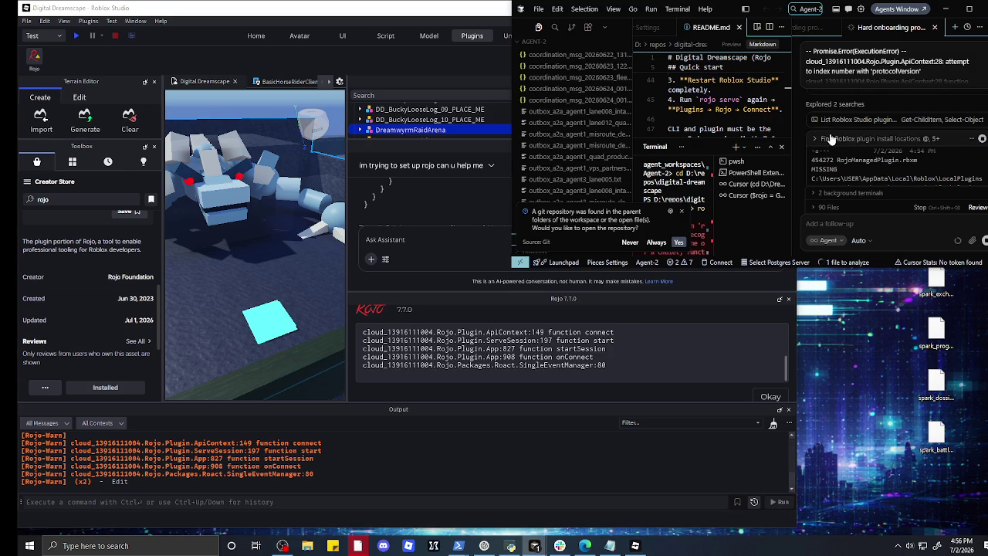
- Dismiss the Rojo error and paste its error trace into the Assistant's Ask Assistant box
{"action": "left_click", "coordinate": [770, 393]}
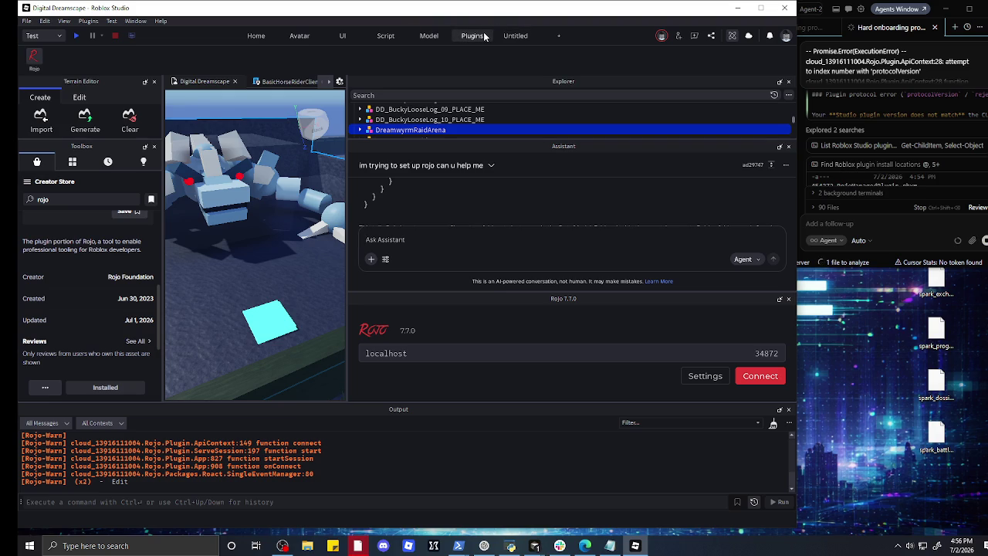
{"action": "left_click", "coordinate": [484, 256]}
{"action": "scroll", "coordinate": [402, 205], "scroll_direction": "up", "scroll_amount": 3}
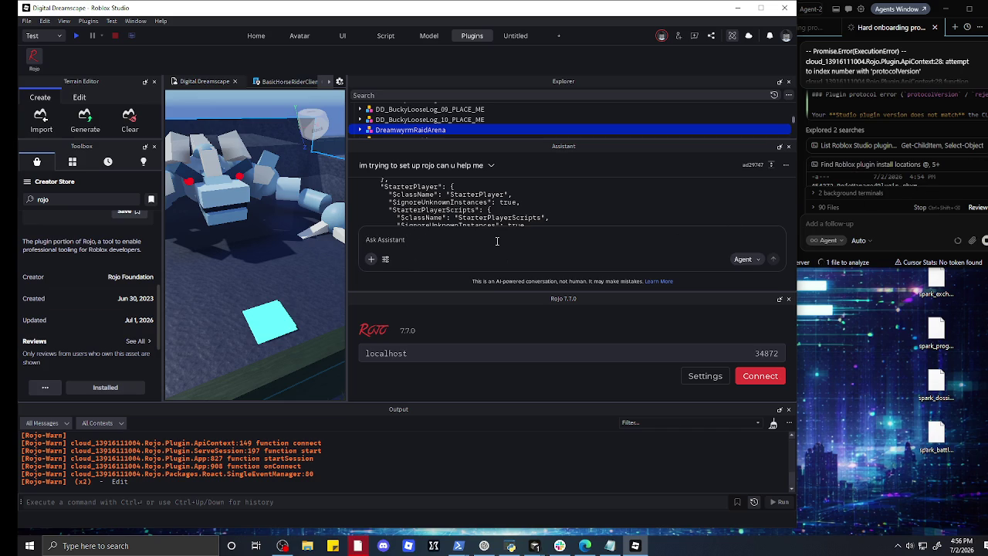
{"action": "key", "text": "ctrl+v"}
- Send the Rojo protocolVersion error trace to the Assistant, then switch over to Cursor
{"action": "key", "text": "Return"}
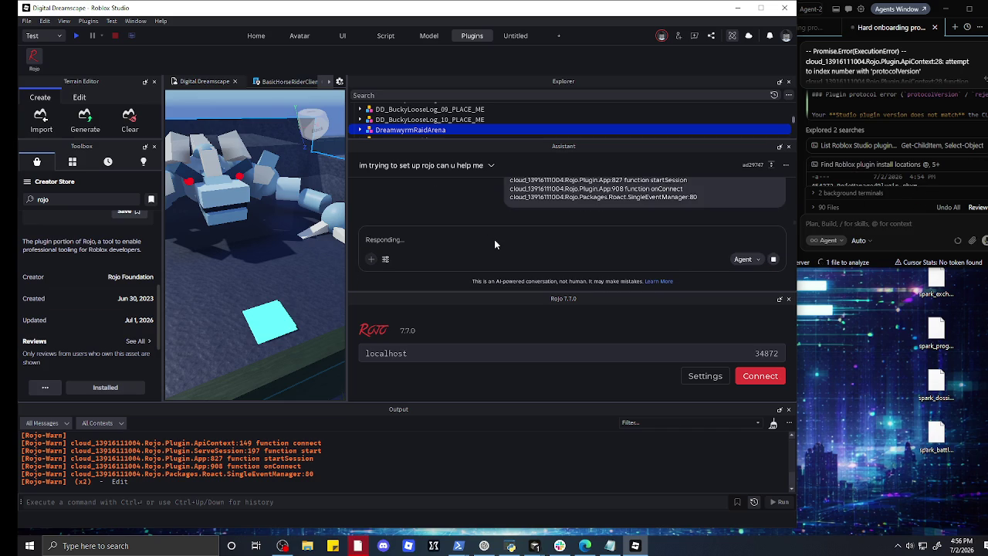
{"action": "scroll", "coordinate": [900, 156], "scroll_direction": "down", "scroll_amount": 5}
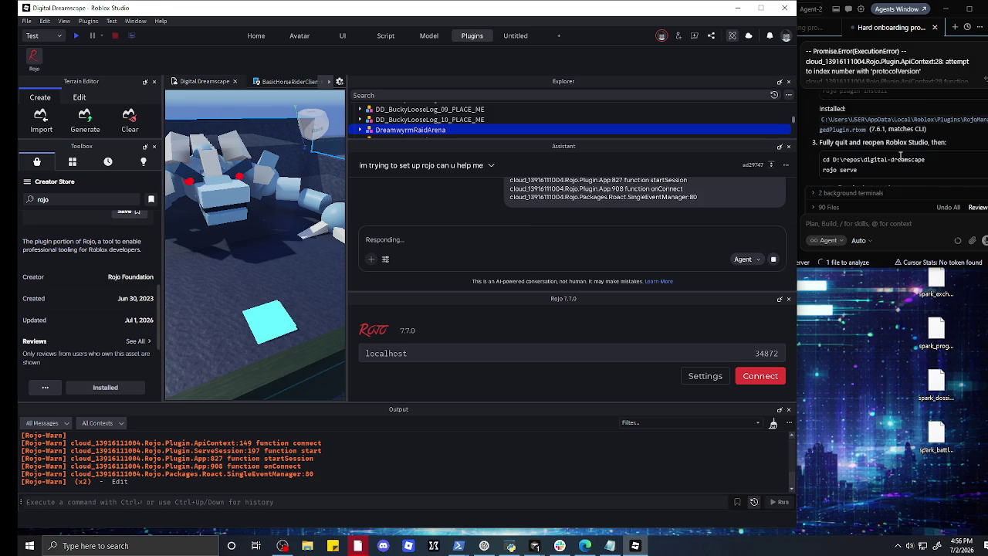
{"action": "scroll", "coordinate": [900, 156], "scroll_direction": "down", "scroll_amount": 2}
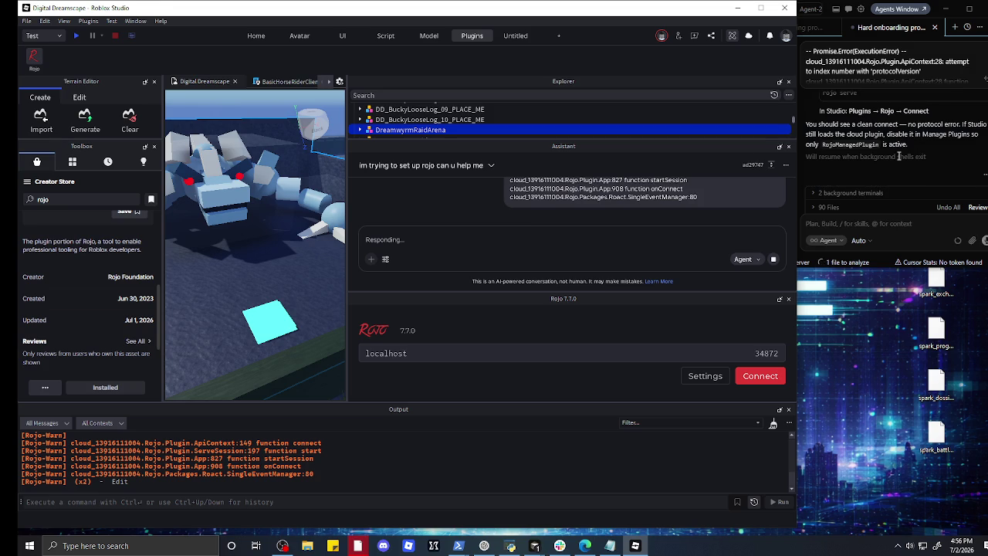
{"action": "scroll", "coordinate": [896, 152], "scroll_direction": "up", "scroll_amount": 1}
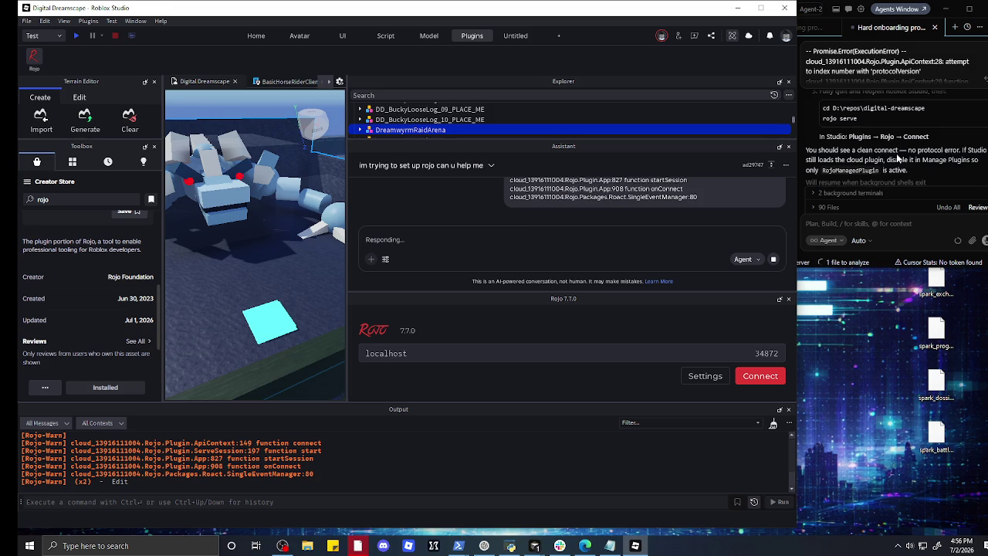
{"action": "scroll", "coordinate": [897, 157], "scroll_direction": "up", "scroll_amount": 1}
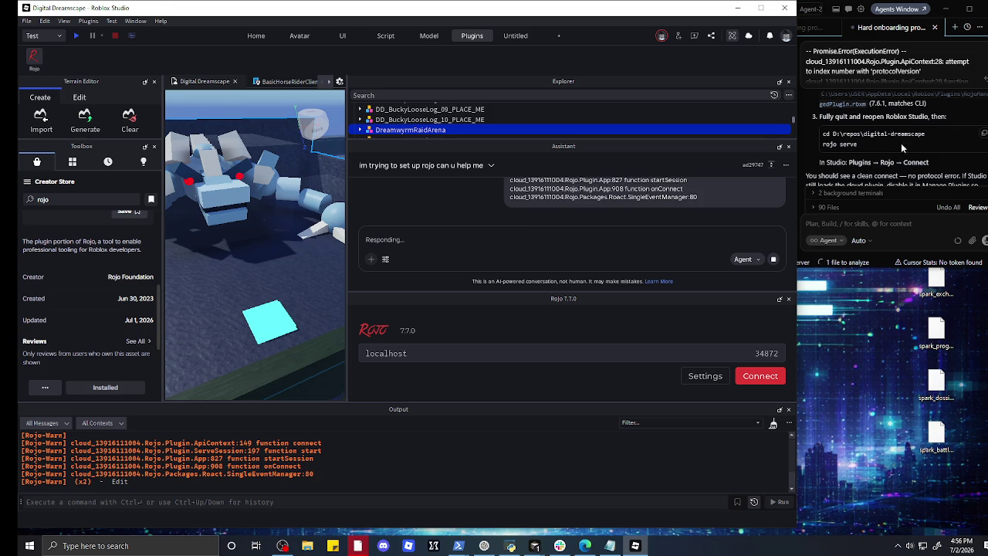
{"action": "left_click", "coordinate": [982, 133]}
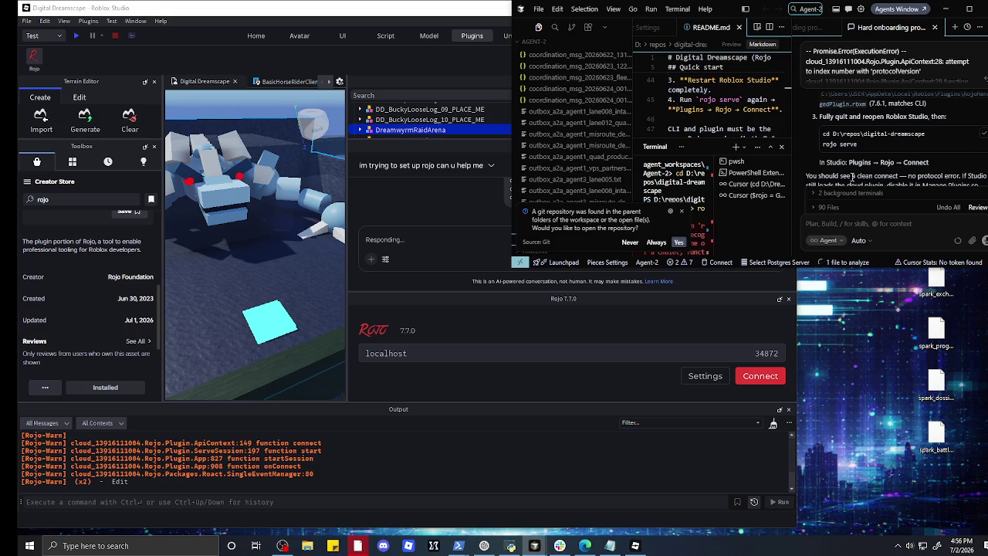
- Copy the 'rojo plugin install' command from Cursor's agent fix and return to Roblox Studio
{"action": "scroll", "coordinate": [846, 165], "scroll_direction": "up", "scroll_amount": 3}
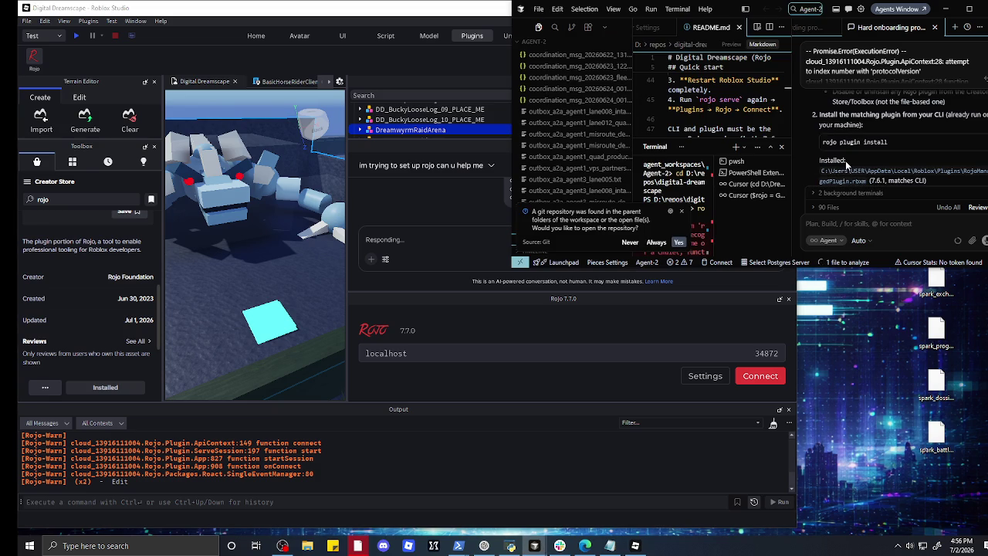
{"action": "left_click", "coordinate": [984, 143]}
{"action": "scroll", "coordinate": [956, 147], "scroll_direction": "up", "scroll_amount": 1}
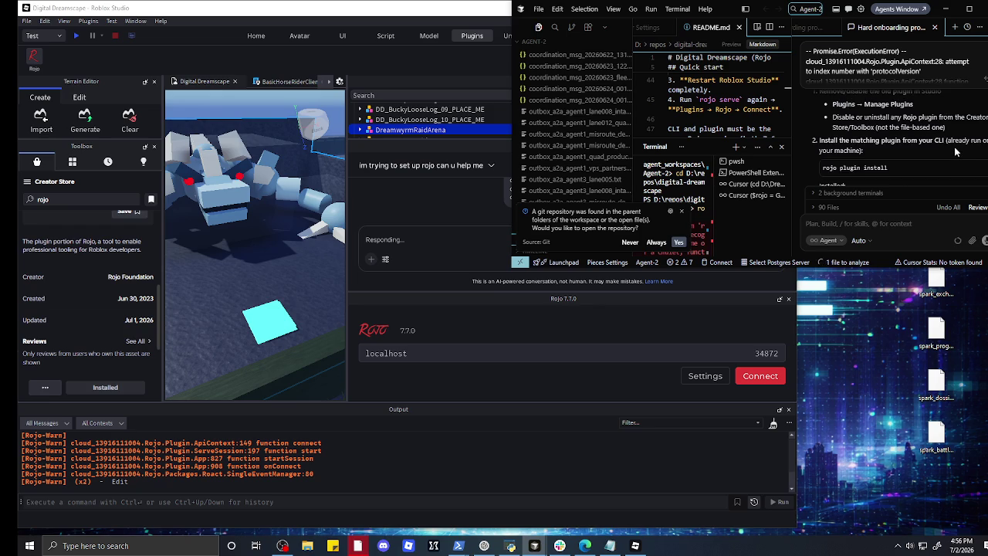
{"action": "scroll", "coordinate": [956, 152], "scroll_direction": "up", "scroll_amount": 1}
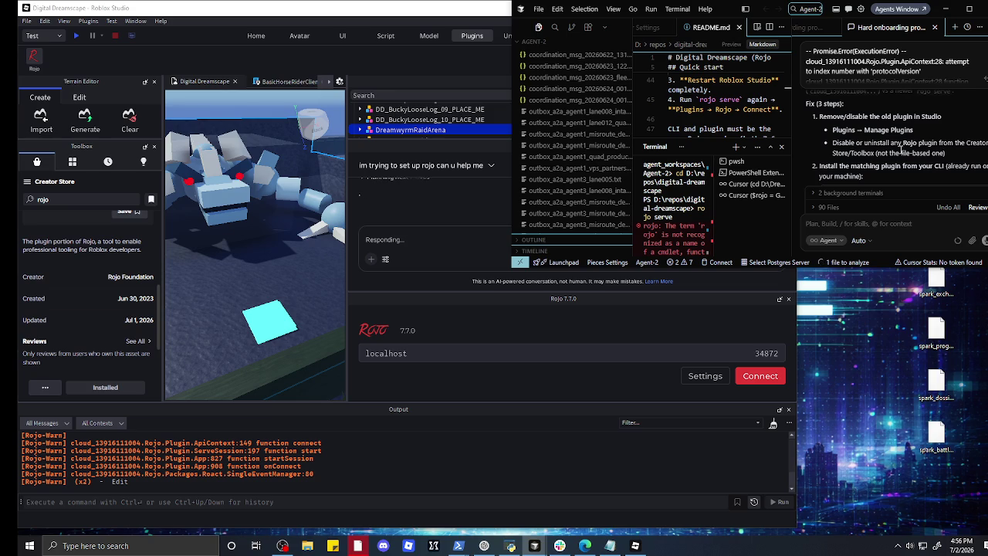
{"action": "scroll", "coordinate": [901, 154], "scroll_direction": "up", "scroll_amount": 1}
{"action": "left_click", "coordinate": [410, 209]}
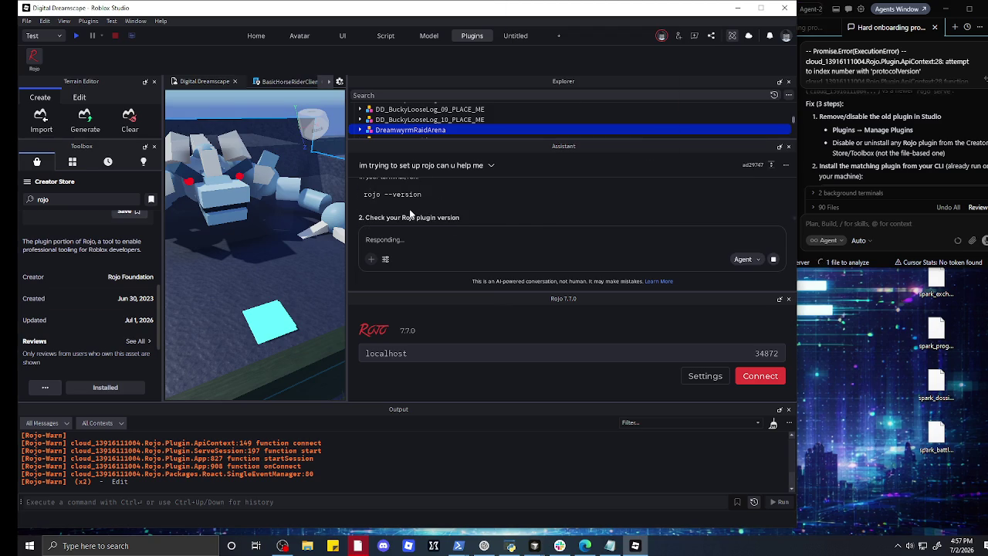
- Select the 'rojo --version' command in the Assistant's reply and read through its advice
{"action": "left_click_drag", "start_coordinate": [422, 194], "coordinate": [357, 194]}
{"action": "scroll", "coordinate": [399, 199], "scroll_direction": "up", "scroll_amount": 2}
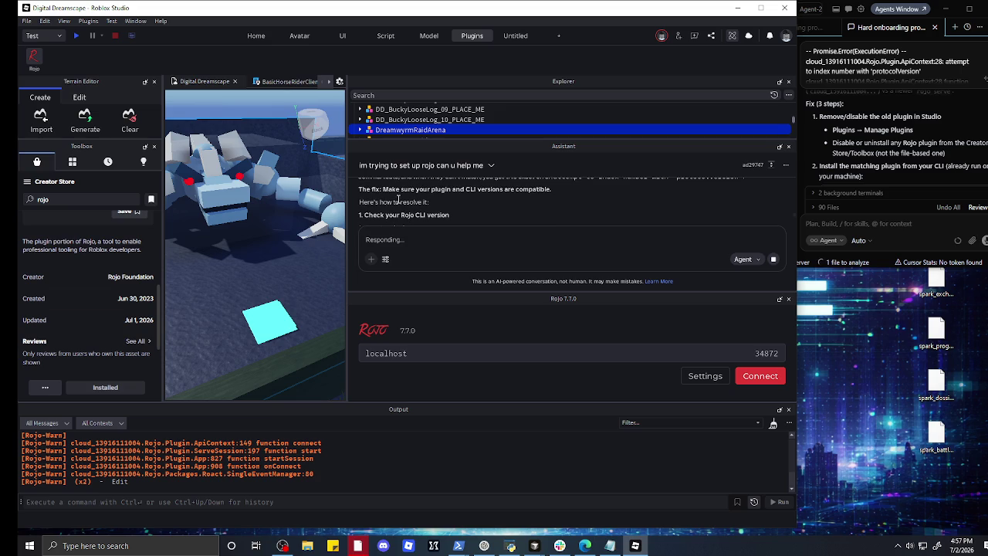
{"action": "scroll", "coordinate": [398, 198], "scroll_direction": "down", "scroll_amount": 3}
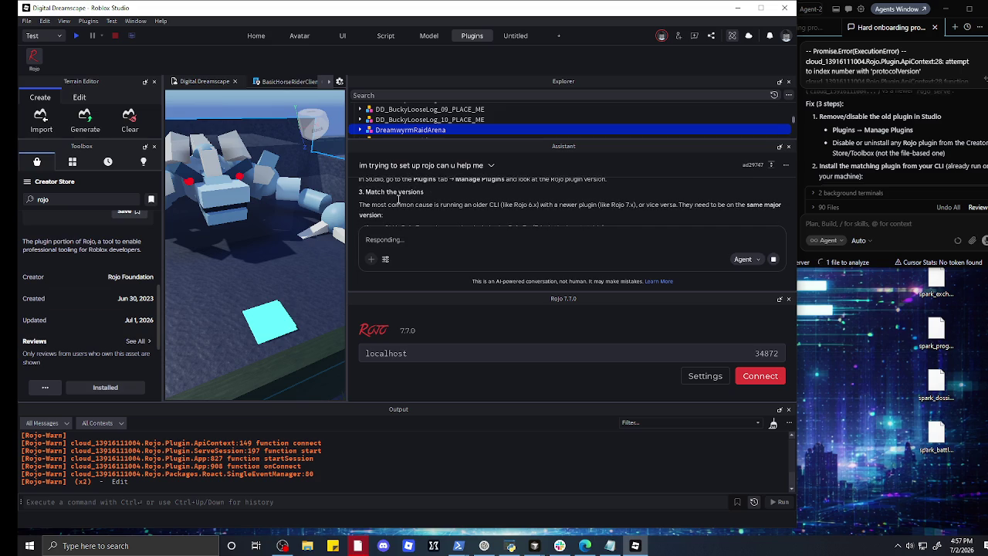
{"action": "scroll", "coordinate": [398, 198], "scroll_direction": "down", "scroll_amount": 2}
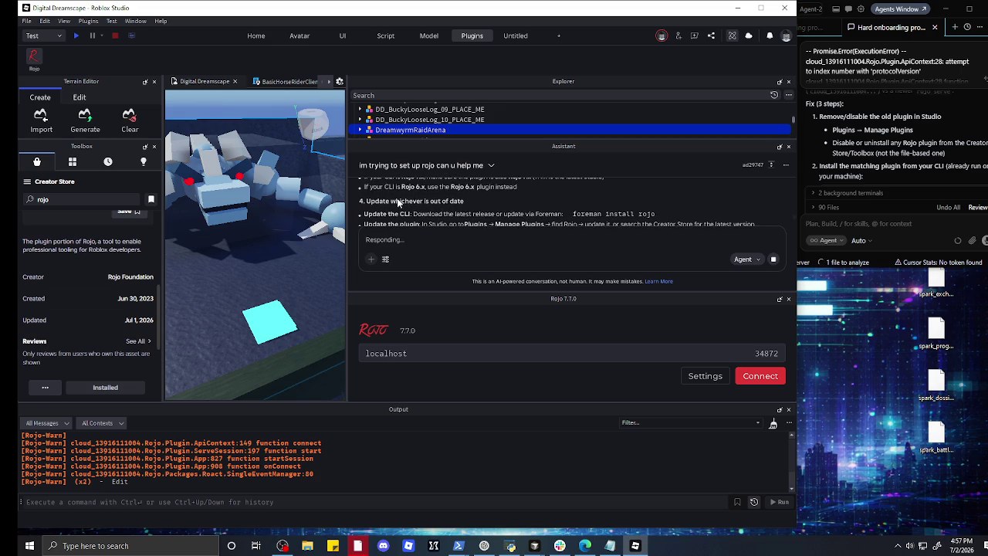
{"action": "scroll", "coordinate": [399, 213], "scroll_direction": "down", "scroll_amount": 3}
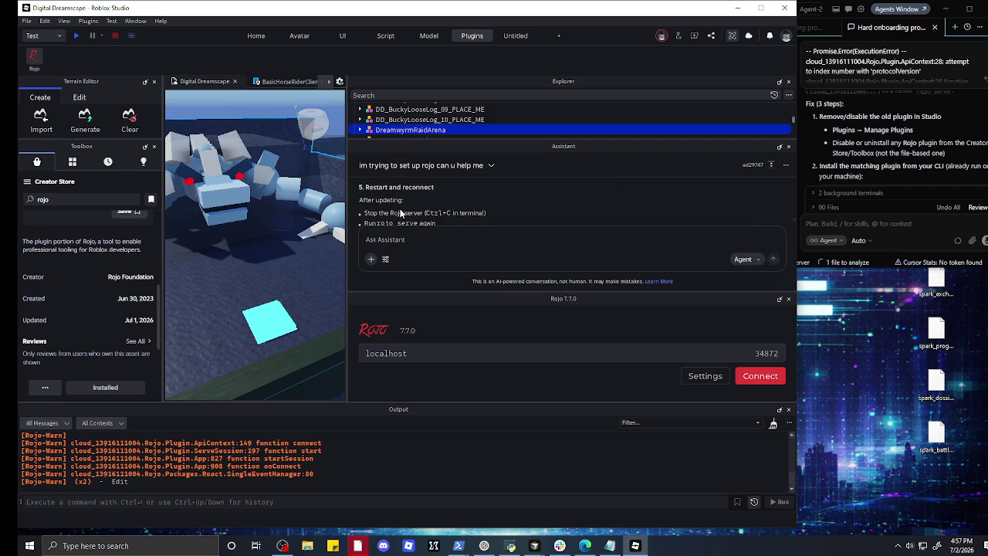
{"action": "scroll", "coordinate": [400, 213], "scroll_direction": "down", "scroll_amount": 5}
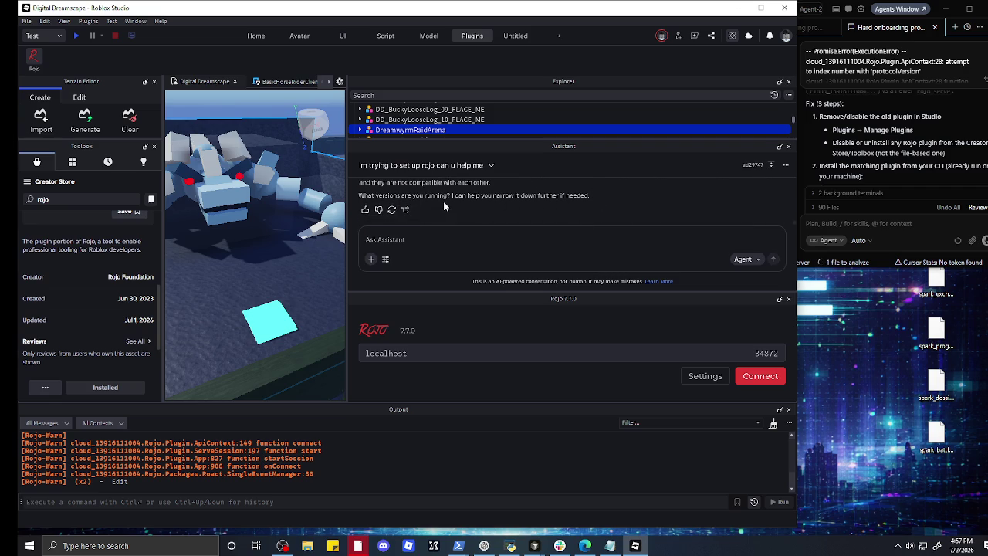
{"action": "scroll", "coordinate": [443, 200], "scroll_direction": "up", "scroll_amount": 5}
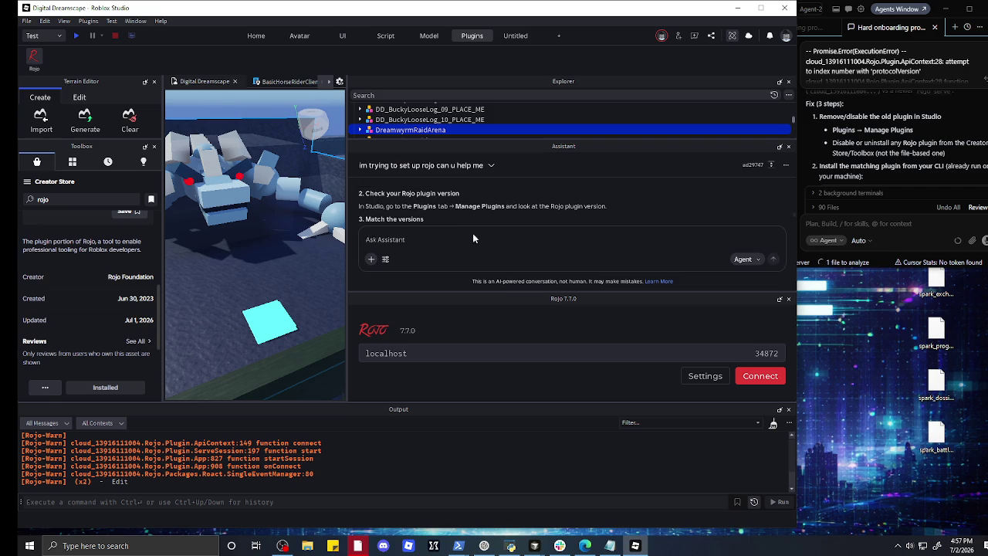
- Enlarge the Assistant chat, retry the Rojo connection, then close the Digital Dreamscape place
{"action": "left_click_drag", "start_coordinate": [521, 292], "coordinate": [523, 363]}
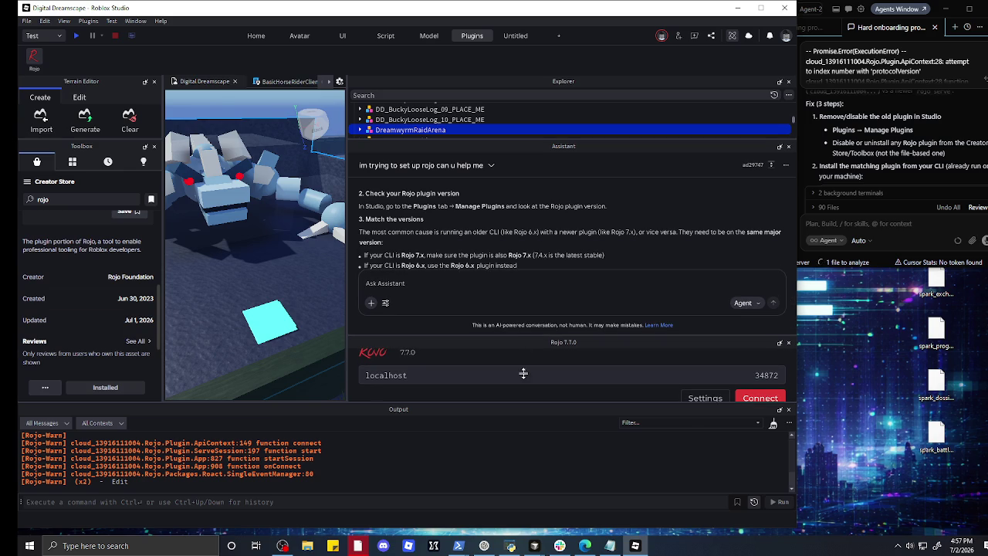
{"action": "scroll", "coordinate": [405, 220], "scroll_direction": "up", "scroll_amount": 2}
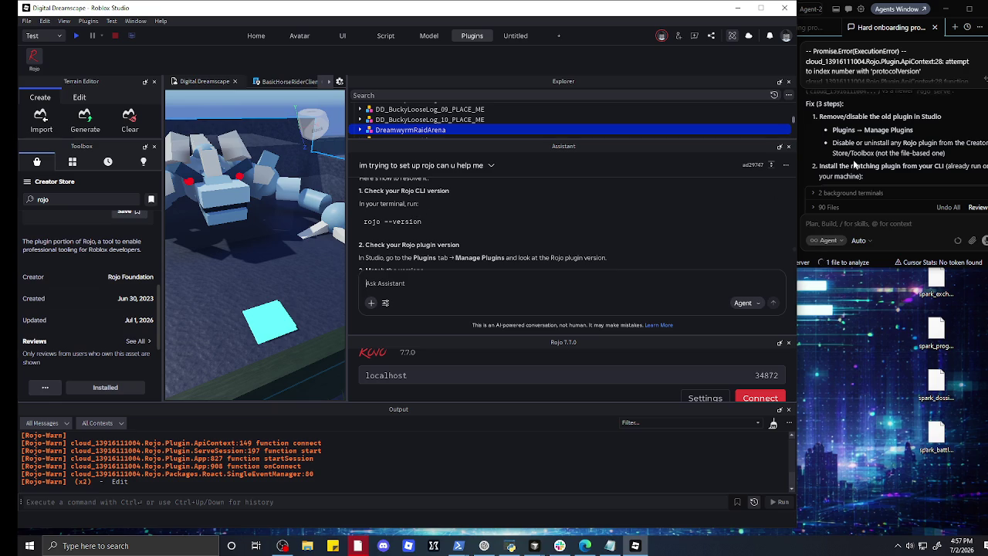
{"action": "scroll", "coordinate": [857, 162], "scroll_direction": "up", "scroll_amount": 1}
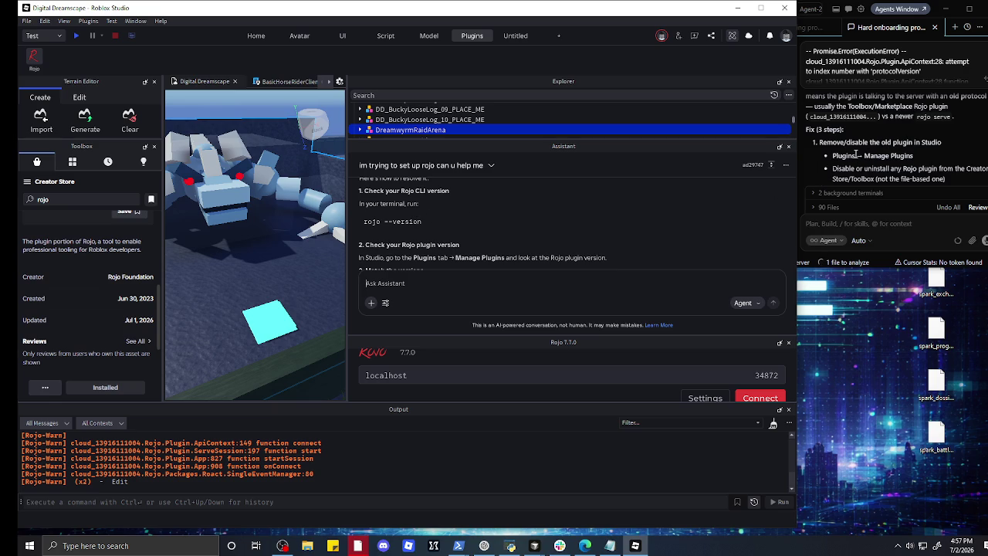
{"action": "scroll", "coordinate": [855, 152], "scroll_direction": "up", "scroll_amount": 1}
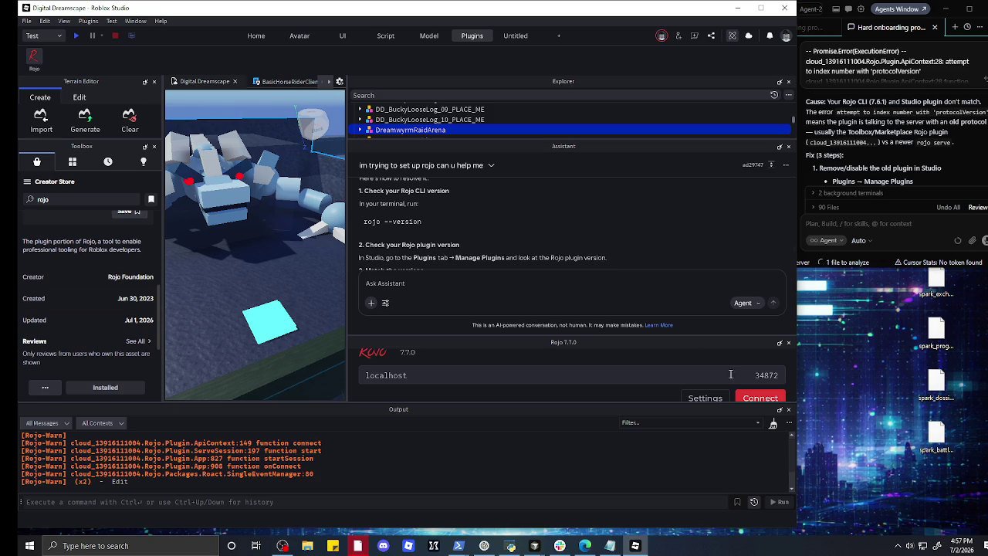
{"action": "left_click", "coordinate": [752, 395]}
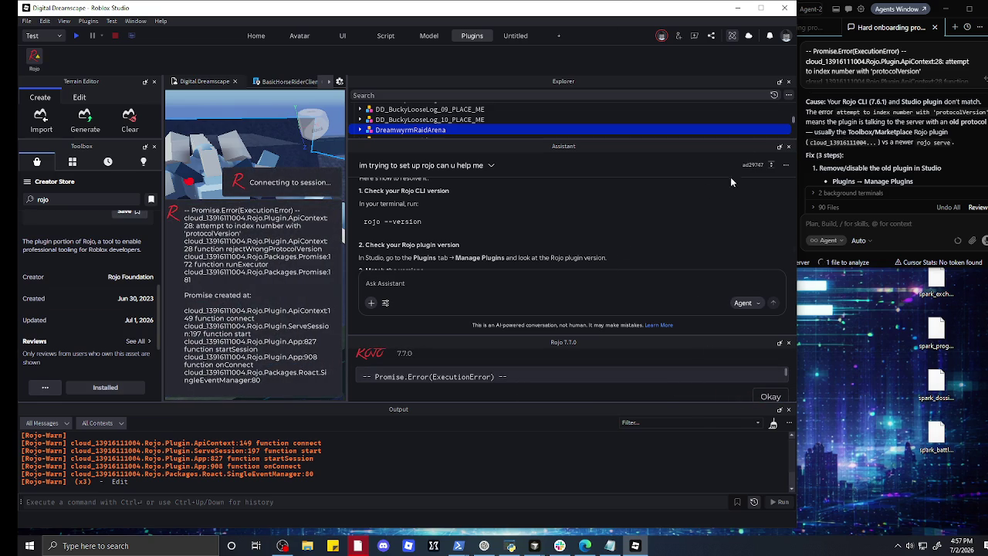
{"action": "left_click", "coordinate": [785, 7]}
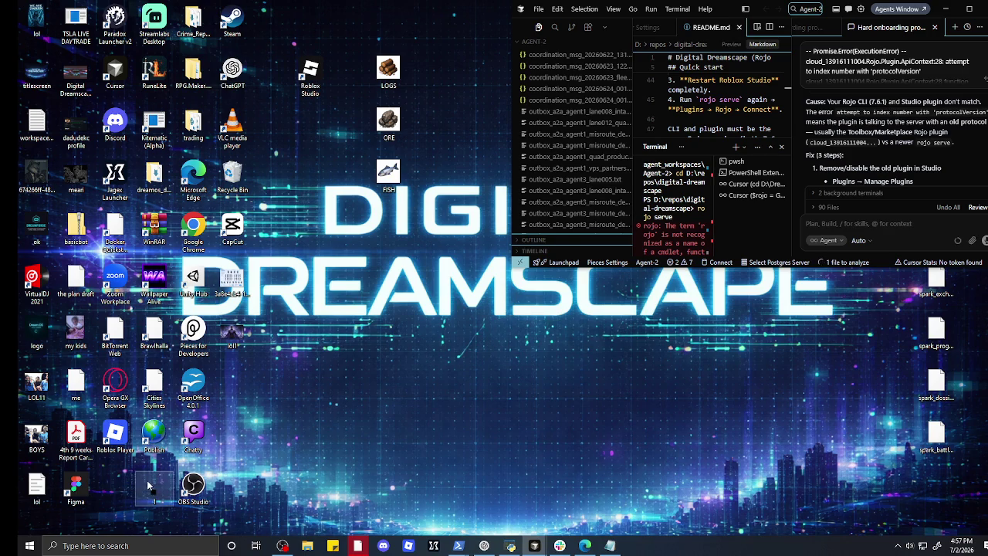
- Launch Roblox Studio from the desktop icon and pick Digital Dreamscape from recent experiences
{"action": "double_click", "coordinate": [315, 85]}
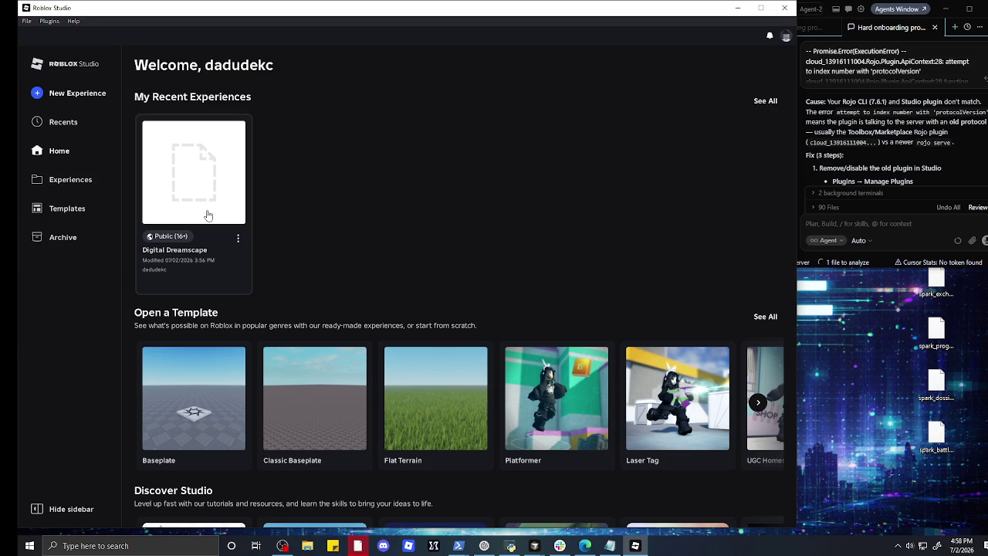
{"action": "left_click", "coordinate": [207, 215]}
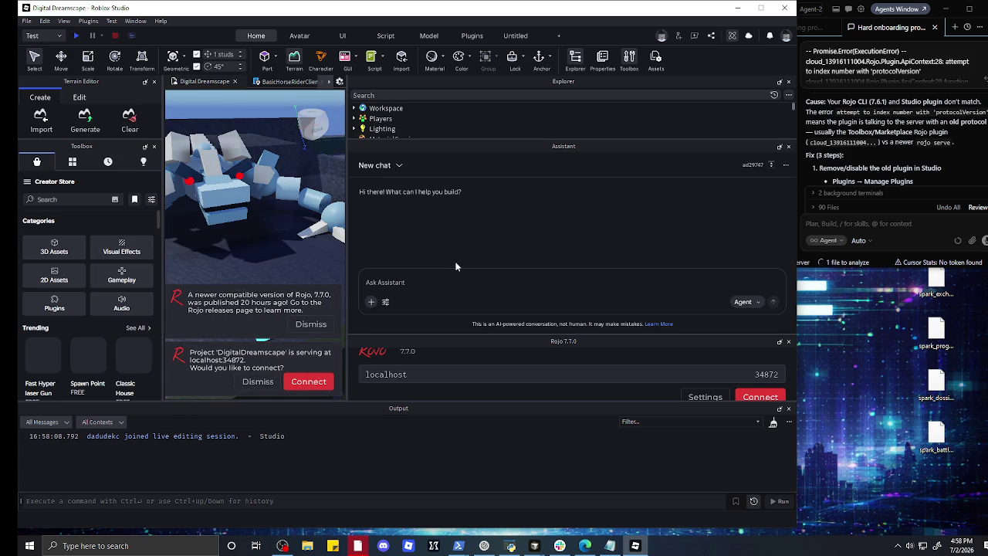
- Accept Rojo's connect offer and the Confirm sync dialog for DigitalDreamscape, then switch to Cursor
{"action": "left_click", "coordinate": [305, 383]}
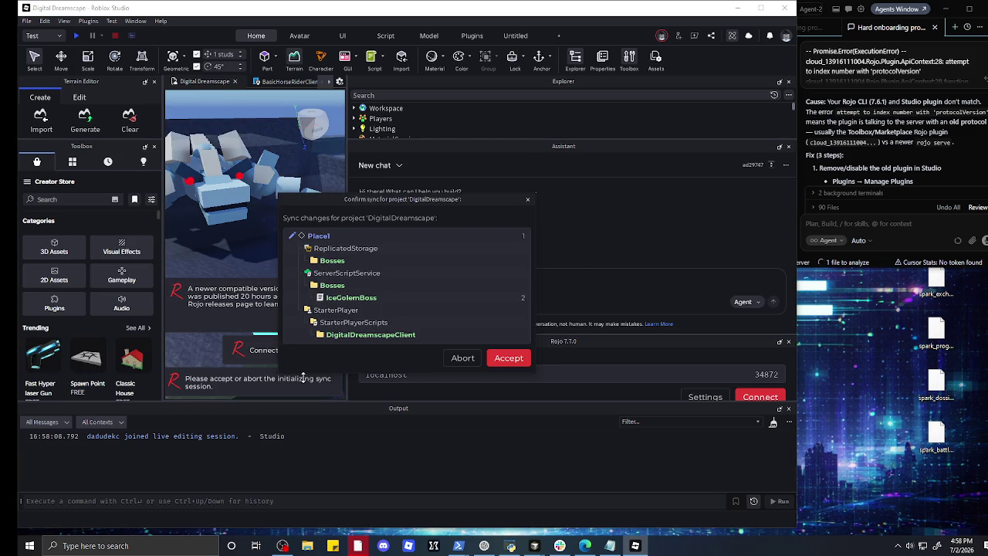
{"action": "left_click", "coordinate": [508, 358]}
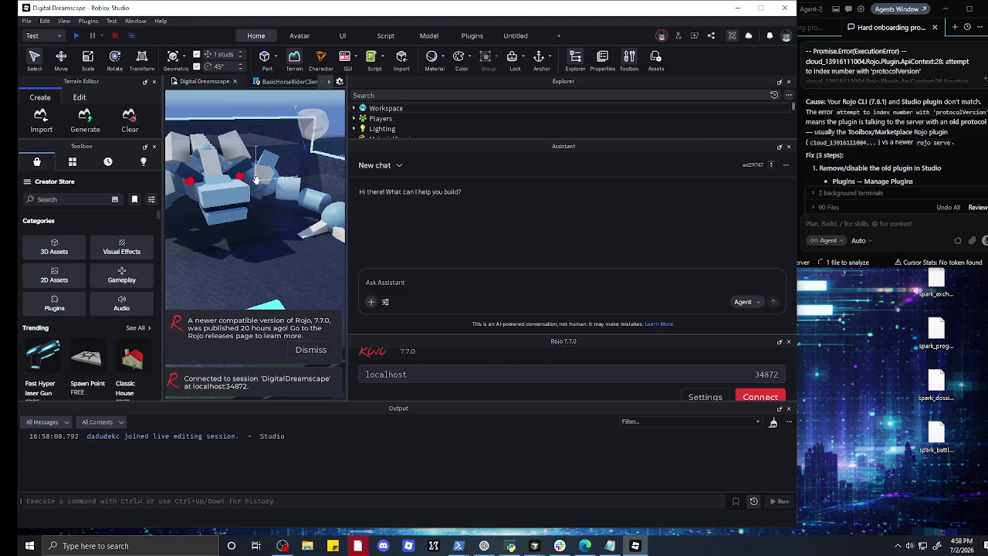
{"action": "scroll", "coordinate": [878, 186], "scroll_direction": "down", "scroll_amount": 2}
{"action": "scroll", "coordinate": [877, 177], "scroll_direction": "down", "scroll_amount": 3}
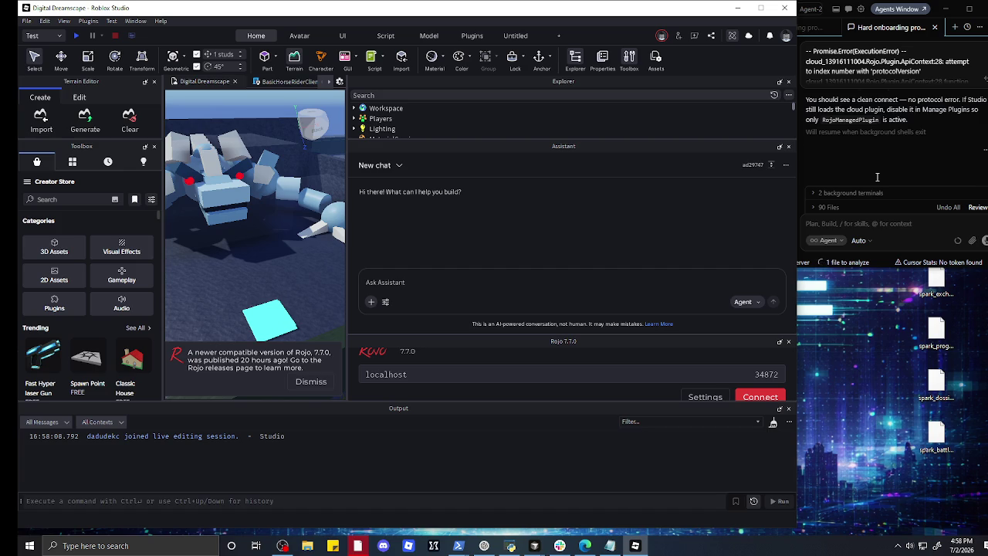
{"action": "left_click", "coordinate": [853, 208]}
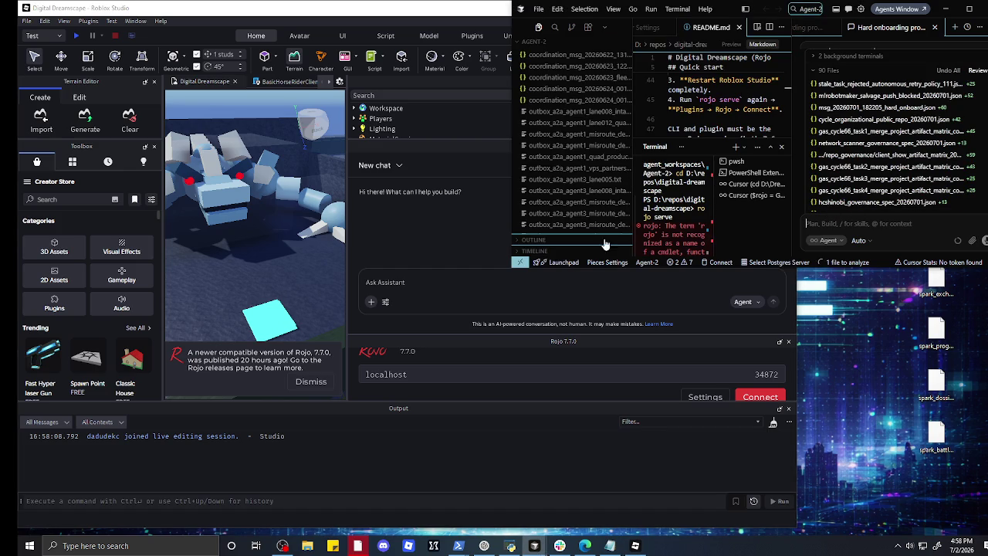
- Retry Rojo's connection, dismiss the update notice after the protocolVersion failure, and return to Cursor
{"action": "left_click", "coordinate": [743, 397]}
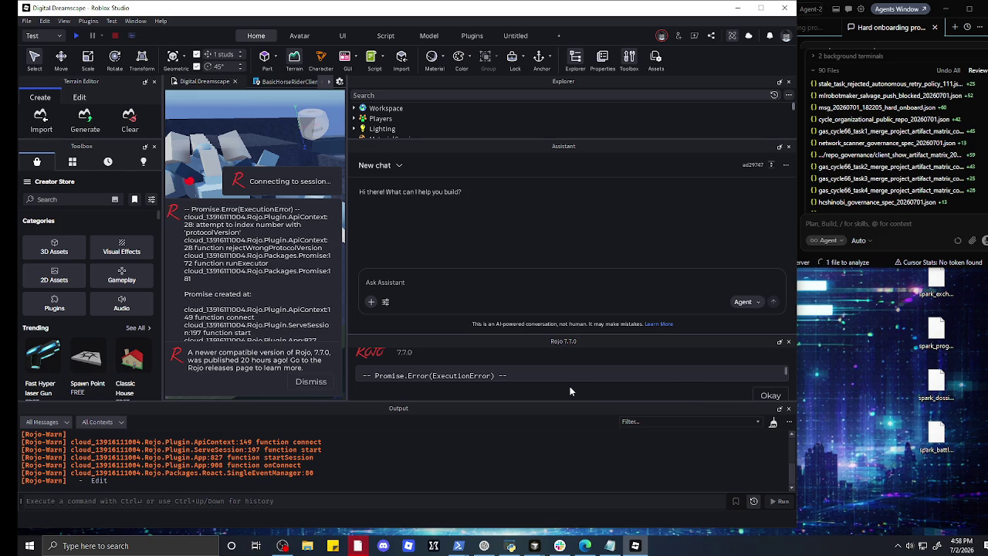
{"action": "scroll", "coordinate": [563, 379], "scroll_direction": "down", "scroll_amount": 2}
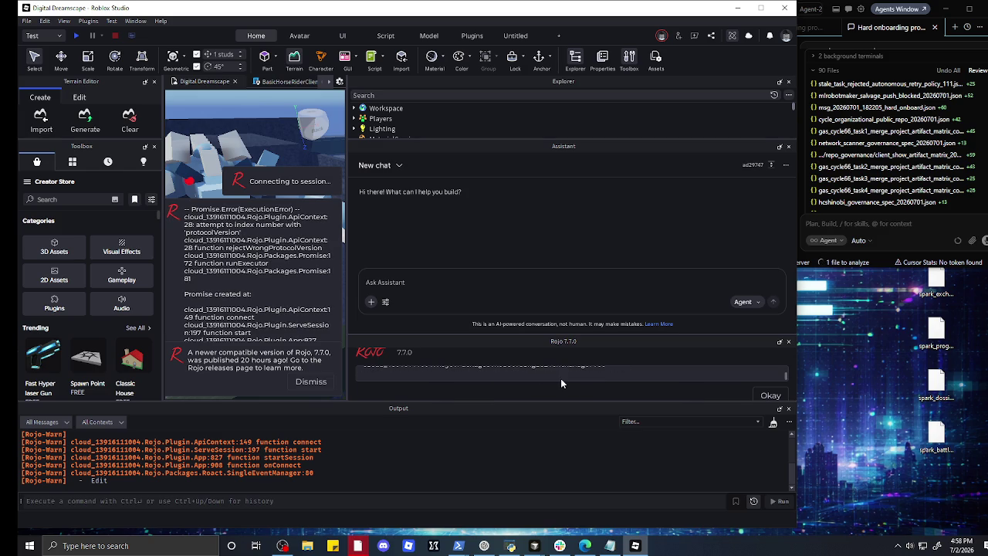
{"action": "left_click", "coordinate": [314, 384]}
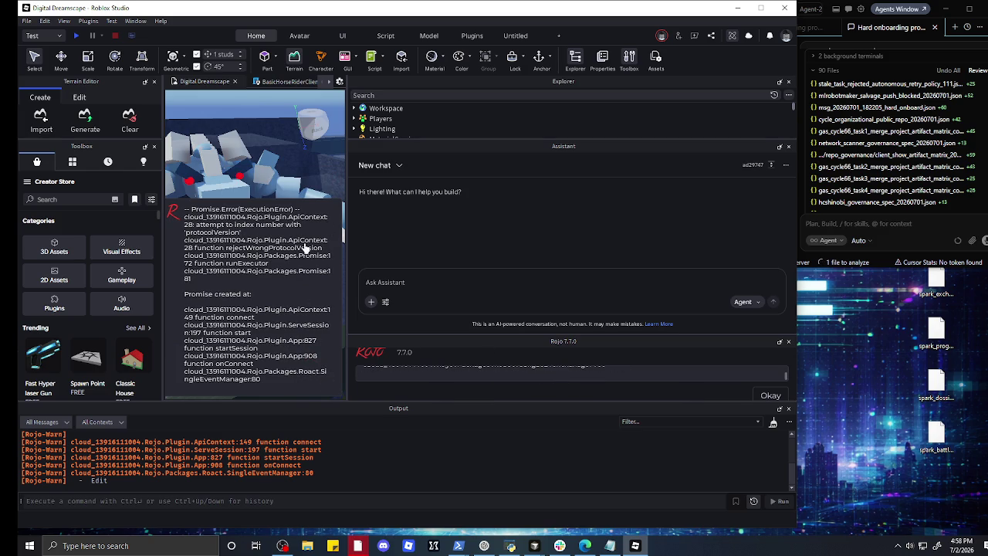
{"action": "left_click", "coordinate": [303, 173]}
{"action": "left_click", "coordinate": [915, 230]}
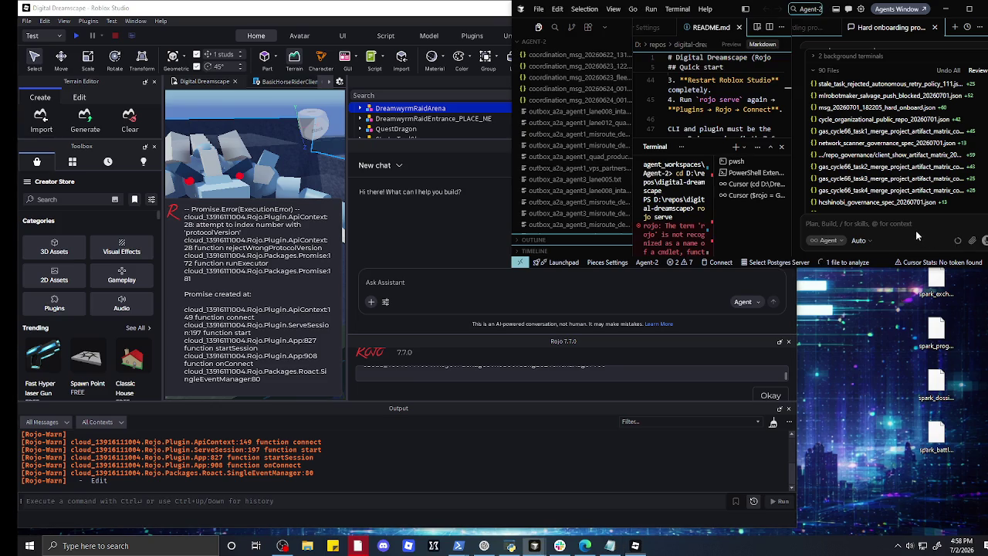
- Clear the stray 'ir' from Cursor's agent prompt, then maximize Roblox Studio and start a playtest
{"action": "type", "text": "ir"}
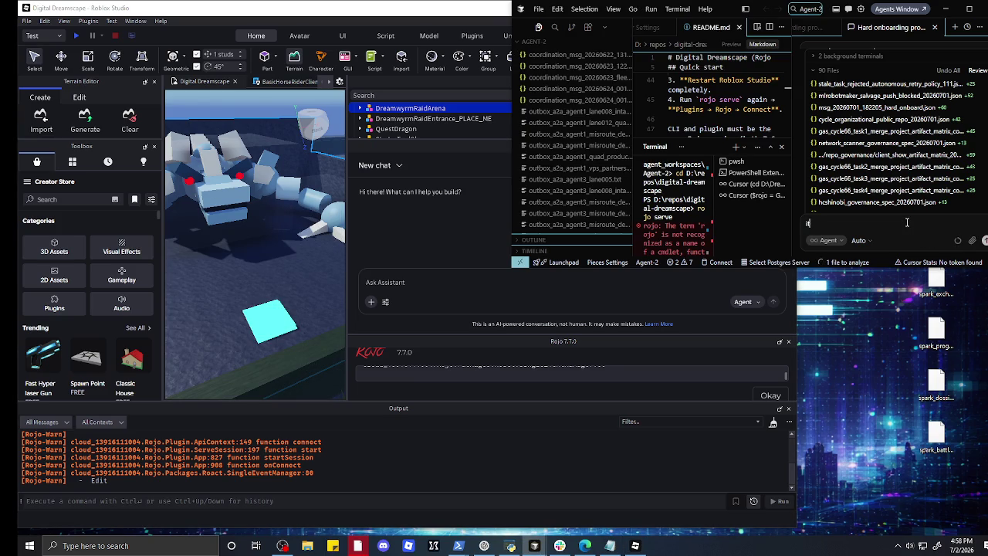
{"action": "key", "text": "BackSpace"}
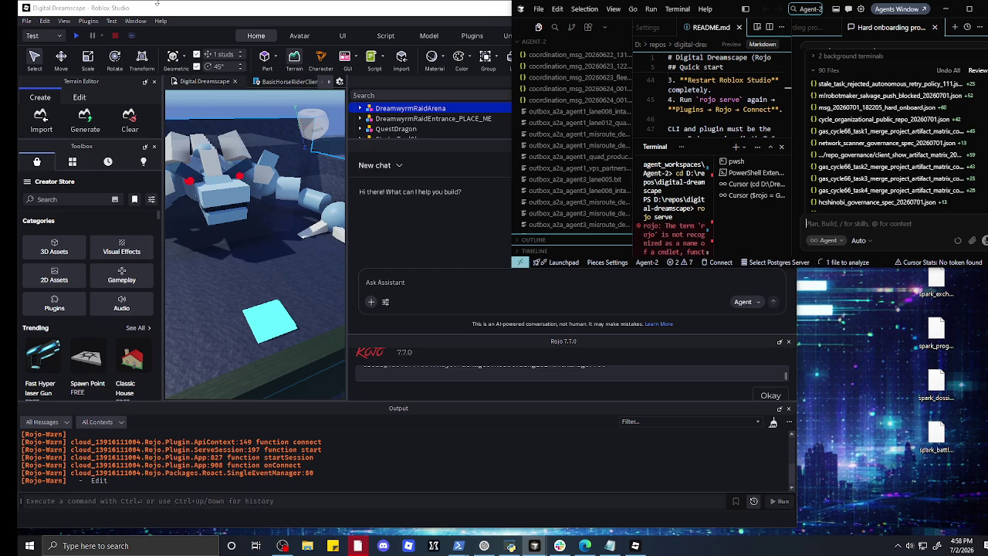
{"action": "left_click", "coordinate": [166, 4]}
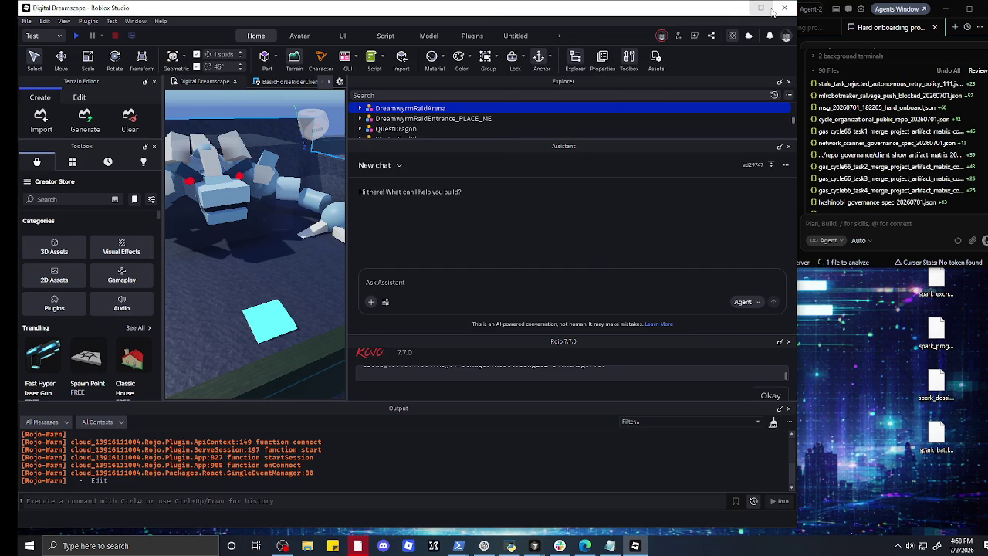
{"action": "left_click", "coordinate": [760, 14]}
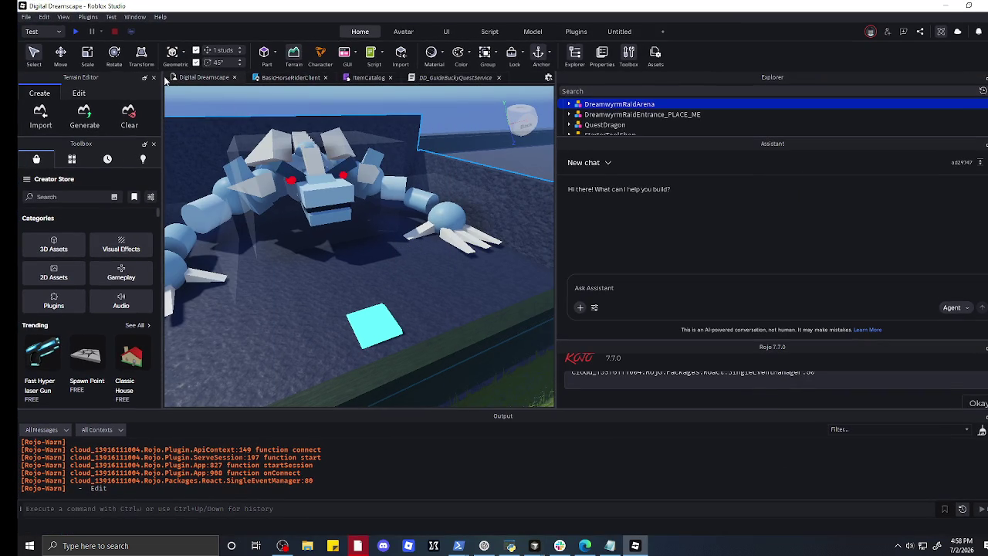
{"action": "left_click", "coordinate": [76, 32]}
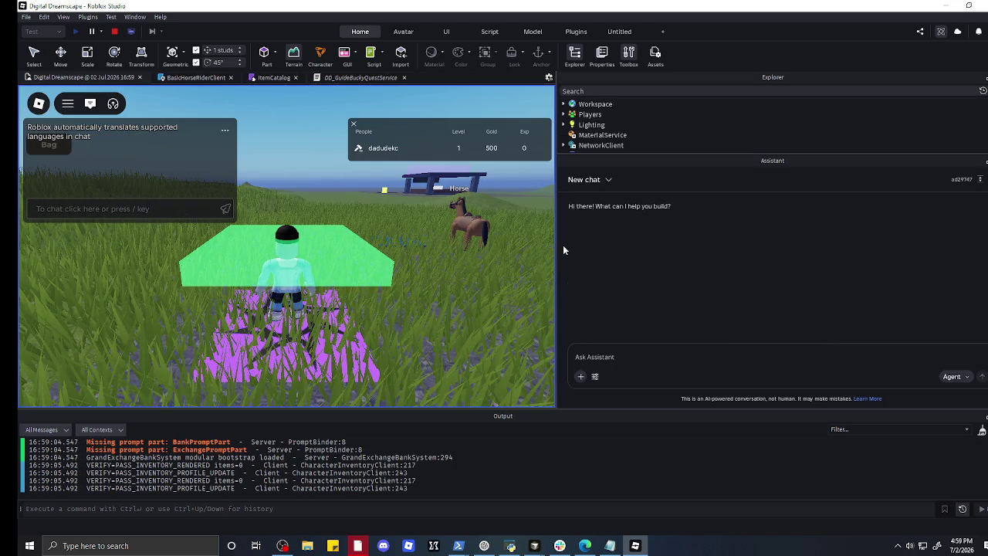
- Widen the game viewport, move the avatar off the pad, and send '!raid' in chat
{"action": "left_click_drag", "start_coordinate": [558, 249], "coordinate": [870, 247]}
{"action": "key", "text": "a"}
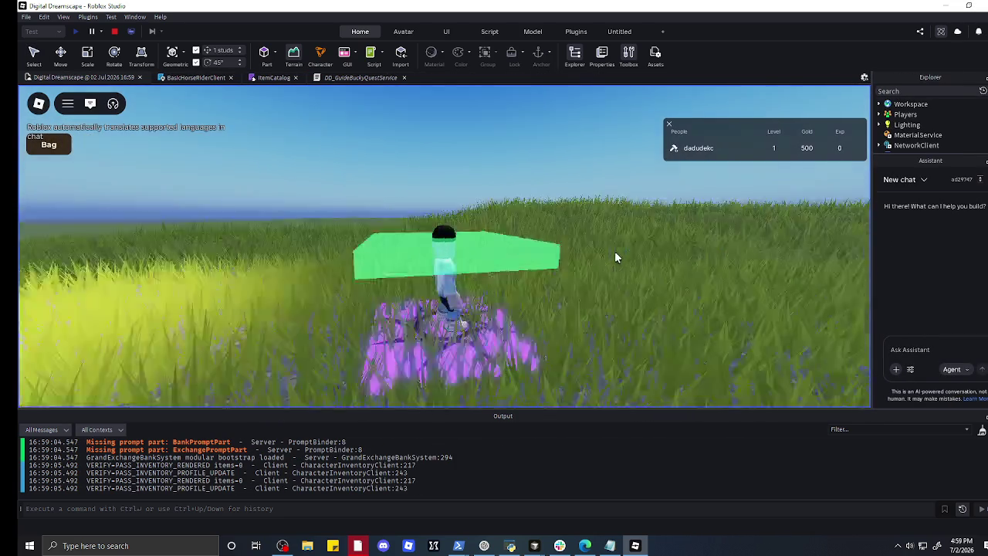
{"action": "key", "text": "s"}
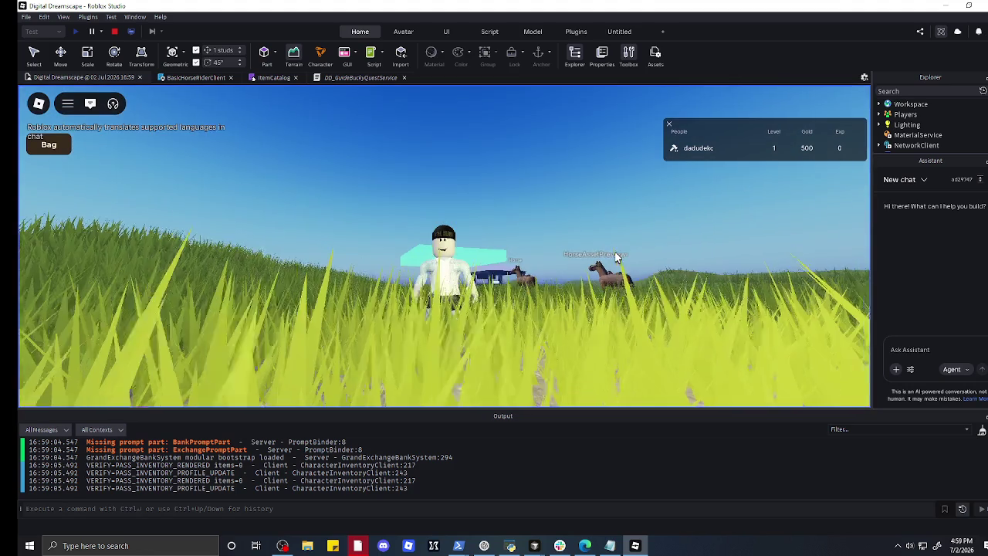
{"action": "mouse_move", "coordinate": [115, 132]}
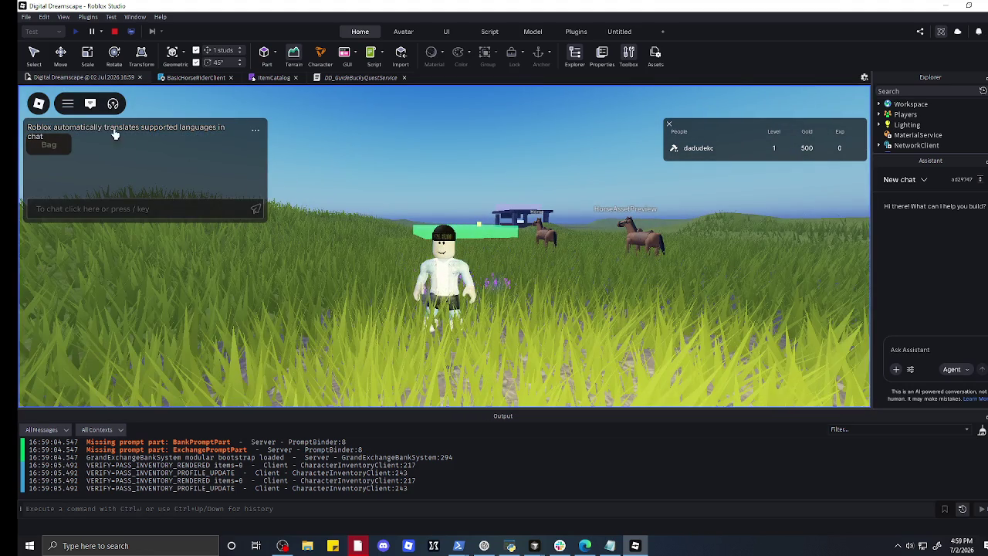
{"action": "left_click", "coordinate": [144, 209]}
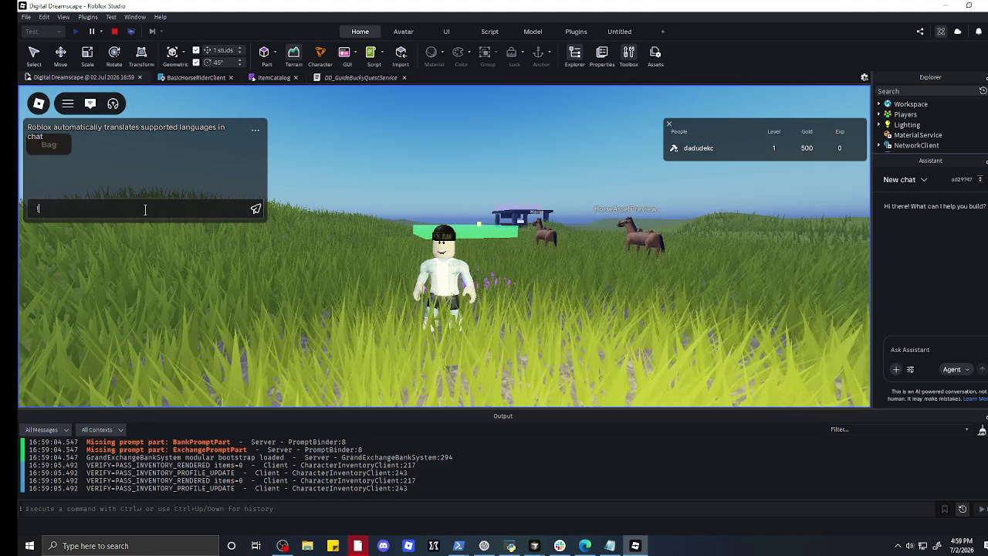
{"action": "type", "text": "!raid"}
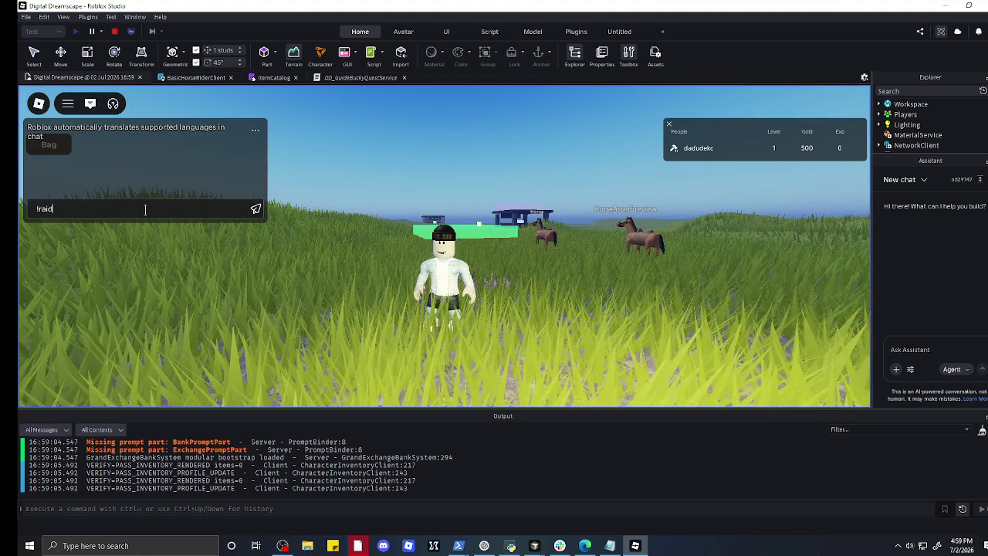
{"action": "key", "text": "Return"}
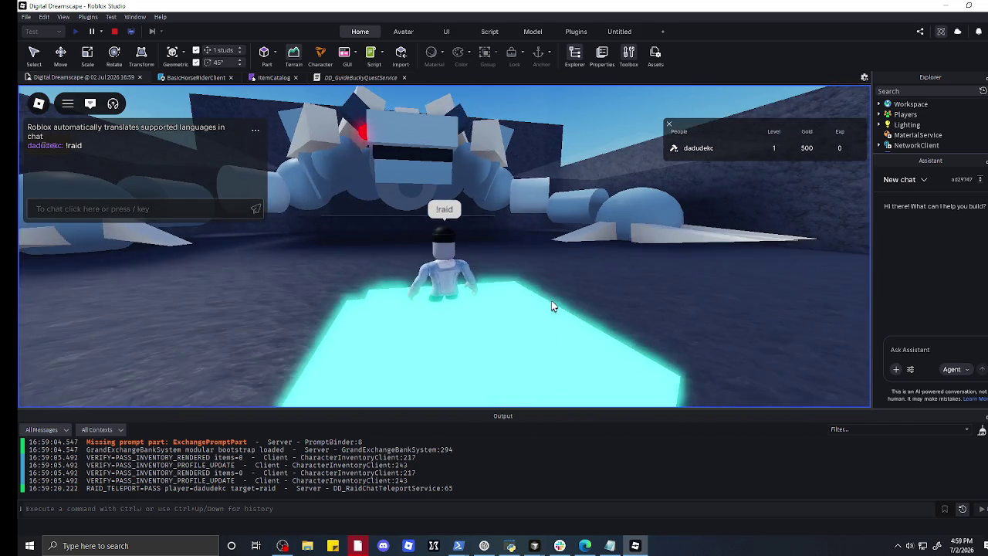
- Walk into the raid arena and select the [IceGolemBoss] Missing Workspace model warning in Output
{"action": "key", "text": "w"}
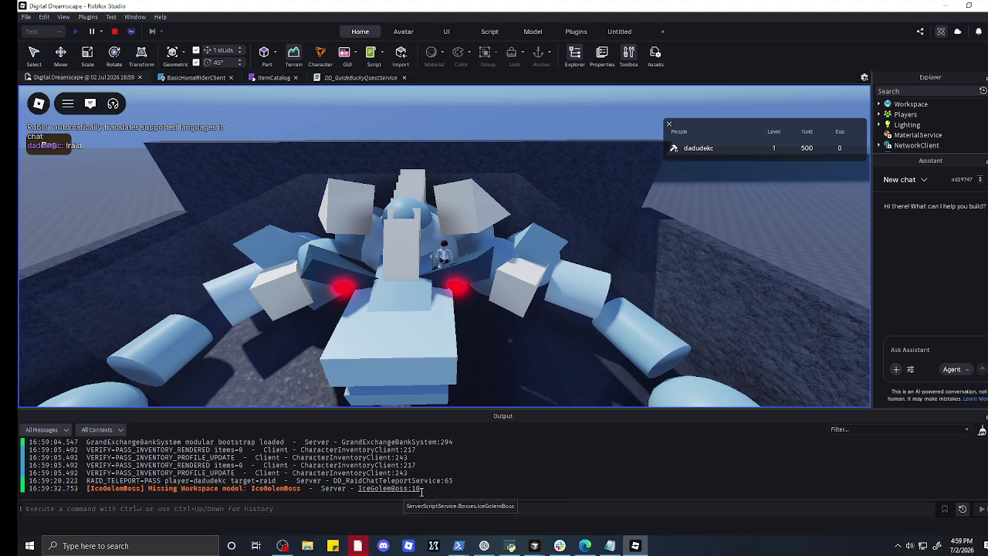
{"action": "left_click_drag", "start_coordinate": [417, 488], "coordinate": [33, 489]}
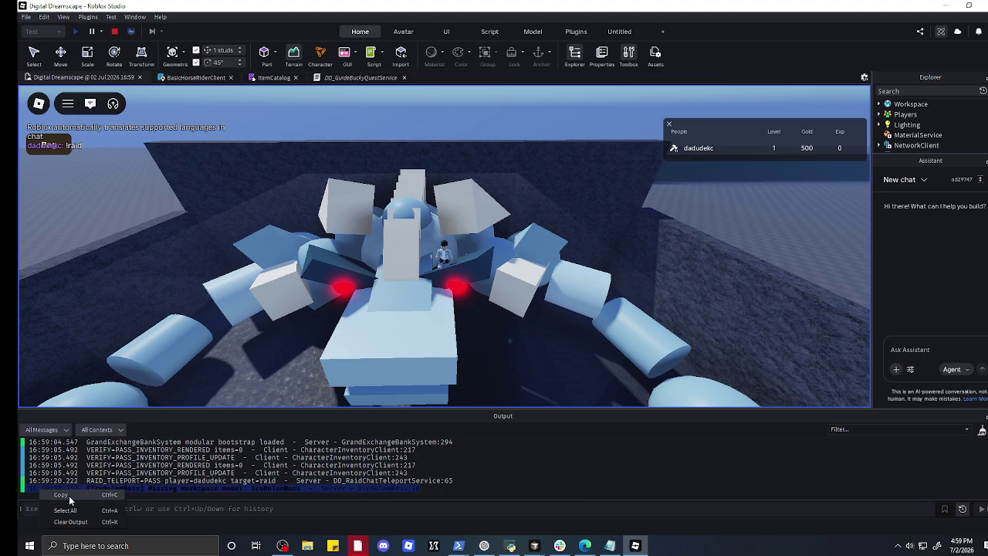
{"action": "left_click", "coordinate": [484, 545]}
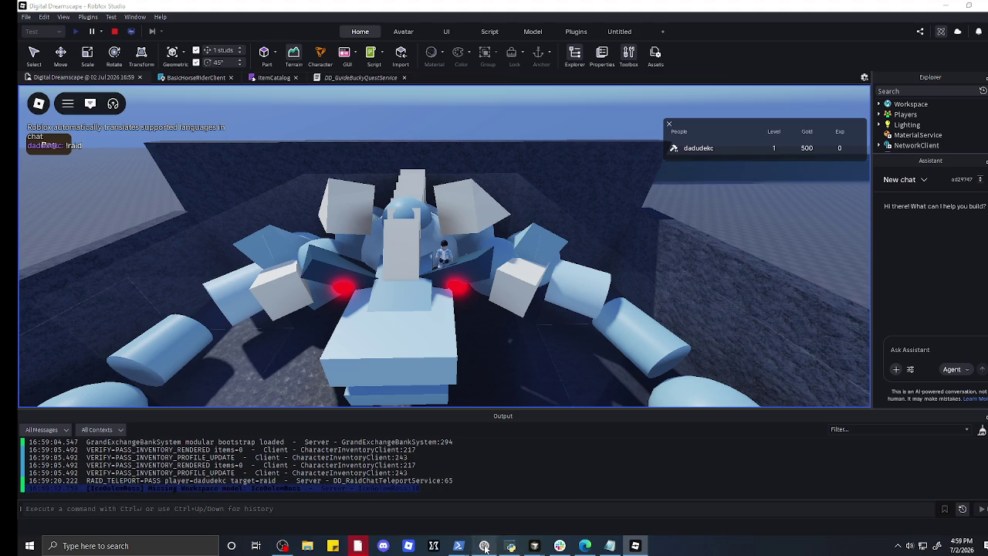
- Paste the IceGolemBoss 'Missing Workspace model' warning into ChatGPT and send it
{"action": "left_click", "coordinate": [471, 503]}
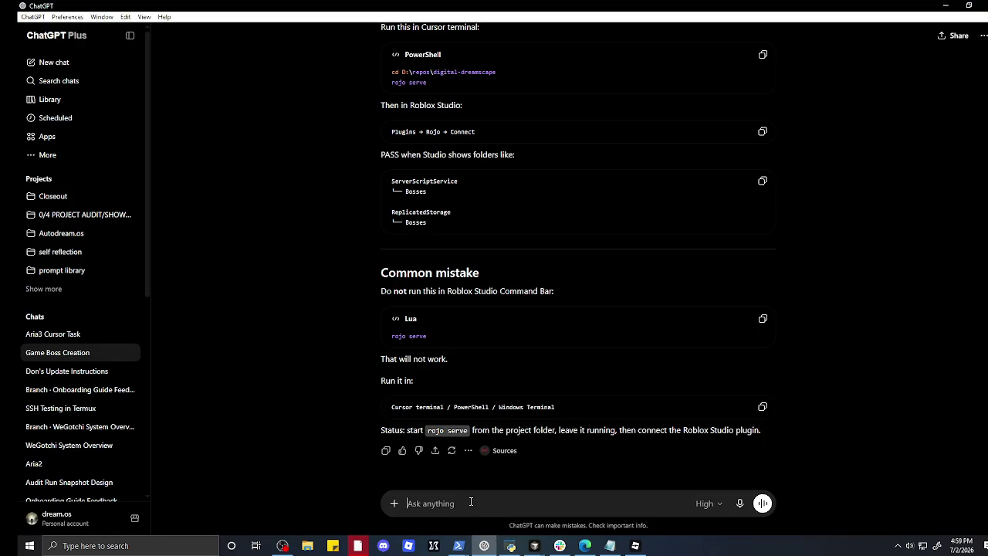
{"action": "right_click", "coordinate": [457, 502]}
{"action": "left_click", "coordinate": [514, 421]}
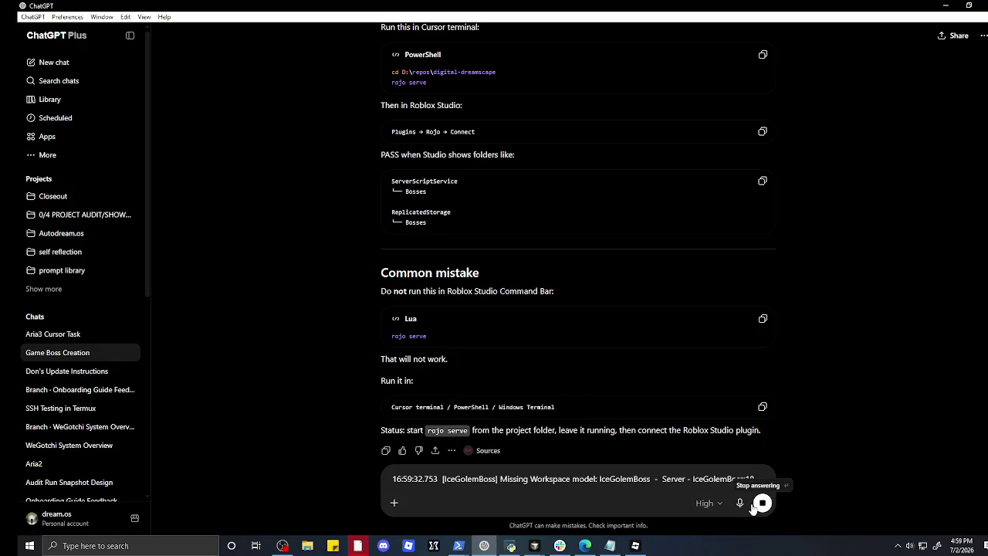
{"action": "left_click", "coordinate": [764, 504]}
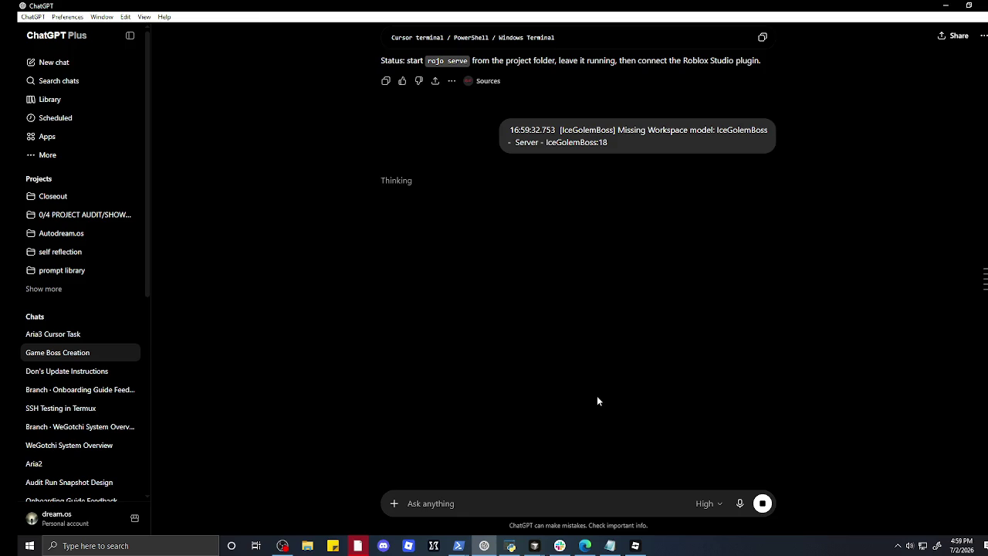
{"action": "mouse_move", "coordinate": [800, 5]}
{"action": "left_mouse_down"}
{"action": "mouse_move", "coordinate": [648, 31]}
{"action": "mouse_move", "coordinate": [308, 46]}
{"action": "mouse_move", "coordinate": [77, 96]}
{"action": "mouse_move", "coordinate": [202, 90]}
{"action": "mouse_move", "coordinate": [243, 71]}
{"action": "left_mouse_up"}
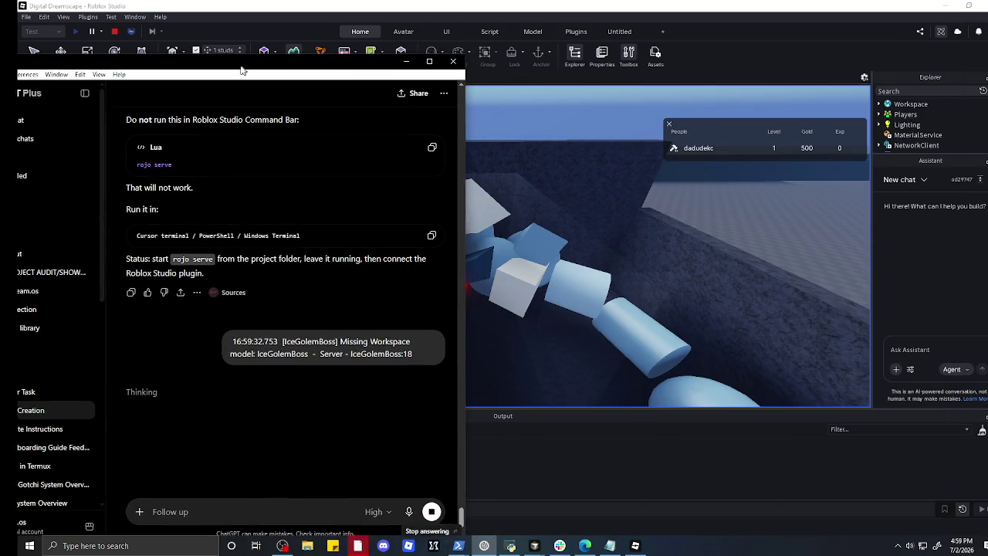
- Stop the Studio playtest and select the raid arena model in the scene
{"action": "left_click", "coordinate": [114, 32]}
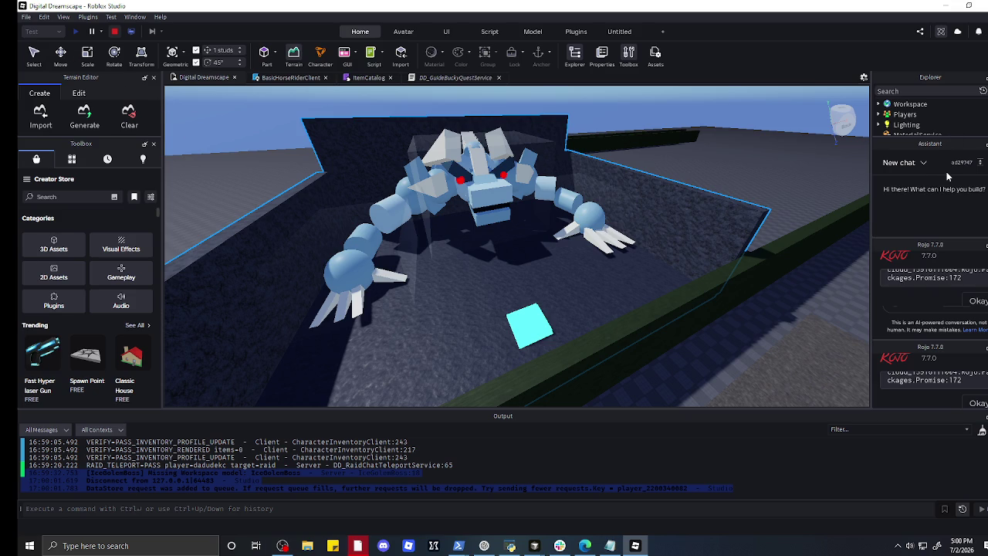
{"action": "key", "text": "shift+F5"}
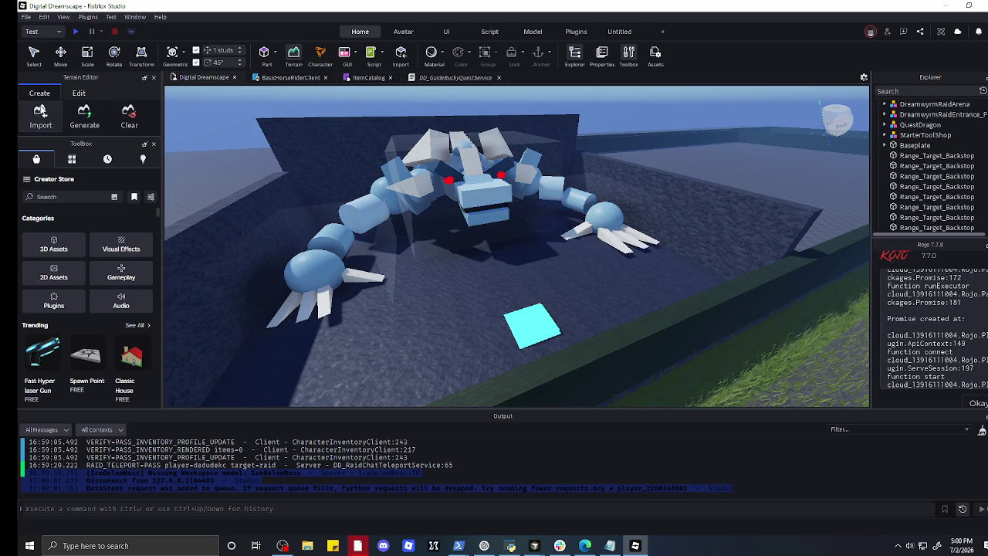
{"action": "left_click", "coordinate": [34, 52]}
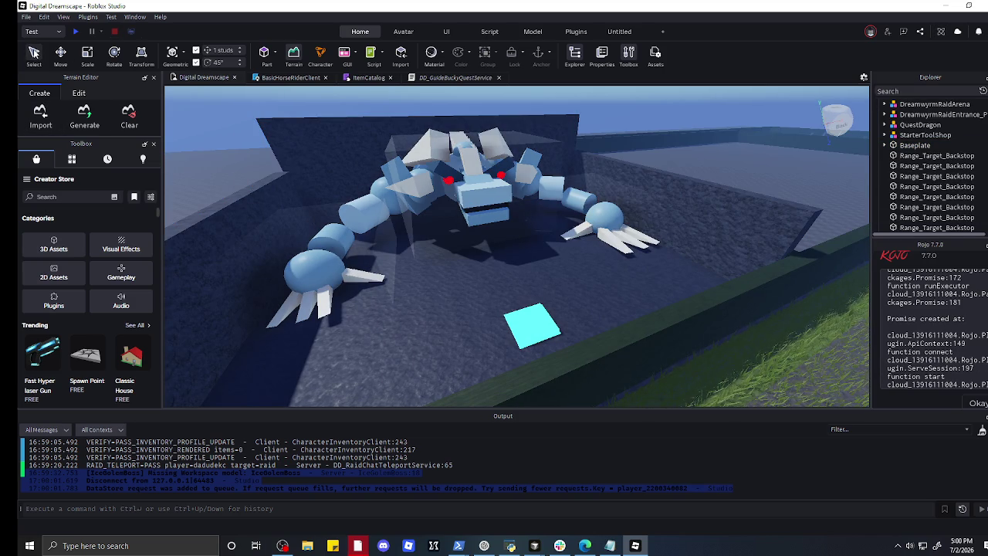
{"action": "left_click", "coordinate": [477, 186]}
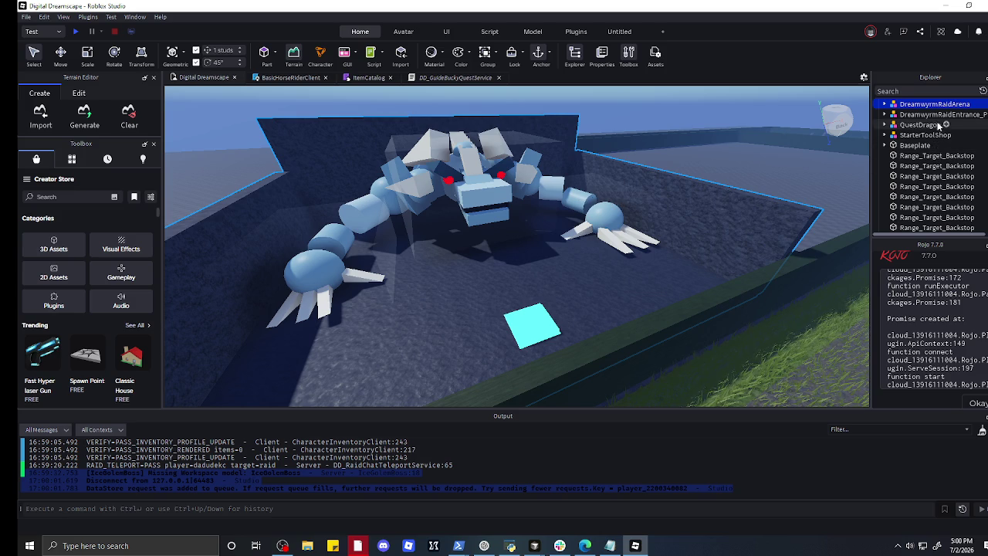
- Expand DreamwyrmRaidArena in Explorer and snip the hierarchy showing AncientDreamwyrm_EDIT
{"action": "left_click", "coordinate": [884, 103]}
{"action": "left_click", "coordinate": [909, 115]}
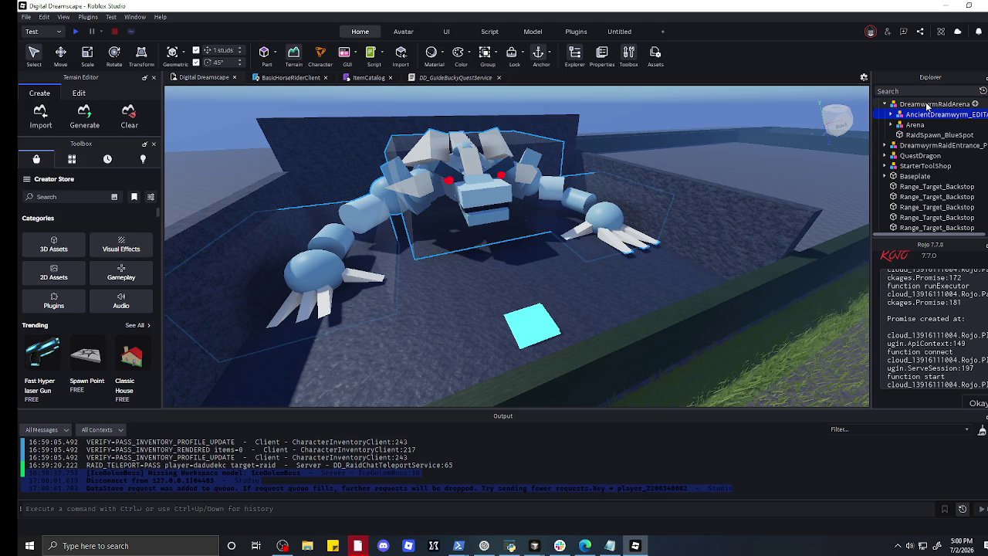
{"action": "key", "text": "super+shift+s"}
{"action": "mouse_move", "coordinate": [869, 91]}
{"action": "left_mouse_down"}
{"action": "mouse_move", "coordinate": [987, 140]}
{"action": "mouse_move", "coordinate": [987, 157]}
{"action": "mouse_move", "coordinate": [987, 142]}
{"action": "left_mouse_up"}
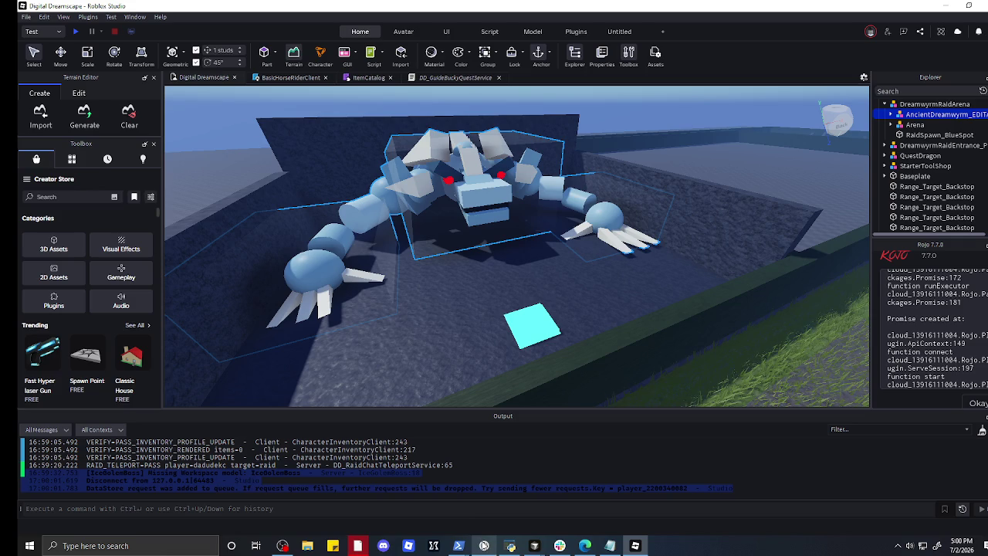
{"action": "left_click", "coordinate": [484, 546]}
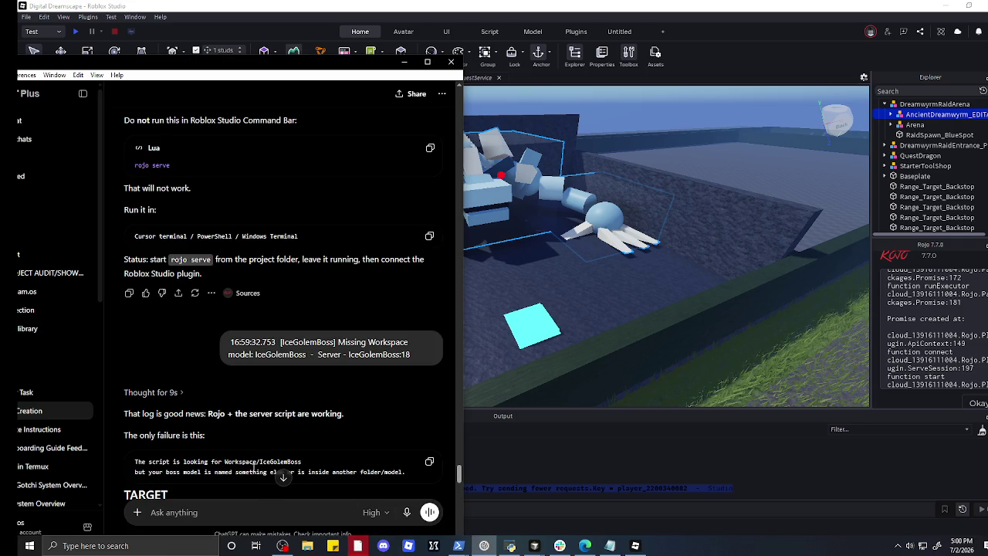
- Paste the Explorer hierarchy screenshot into ChatGPT and send it
{"action": "scroll", "coordinate": [254, 486], "scroll_direction": "down", "scroll_amount": 10}
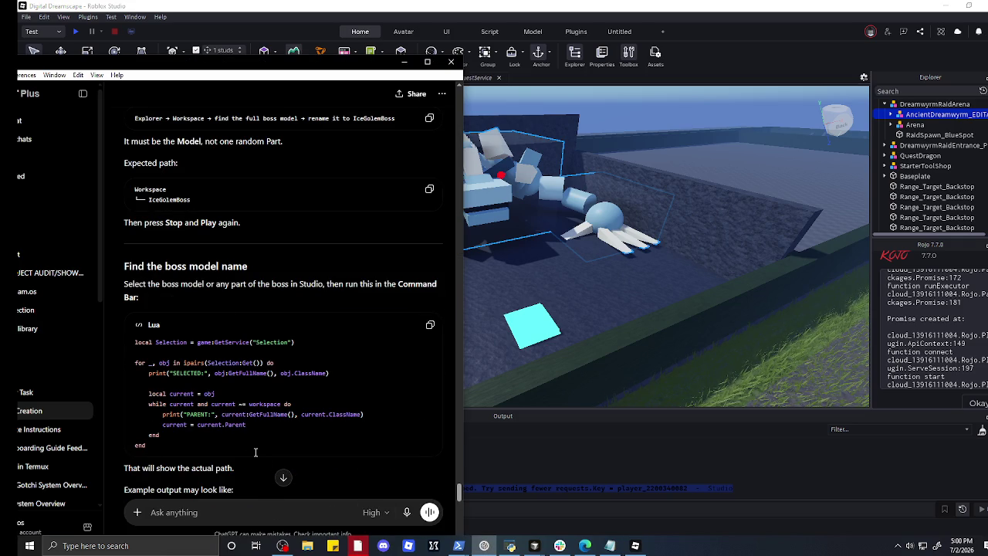
{"action": "scroll", "coordinate": [256, 452], "scroll_direction": "down", "scroll_amount": 2}
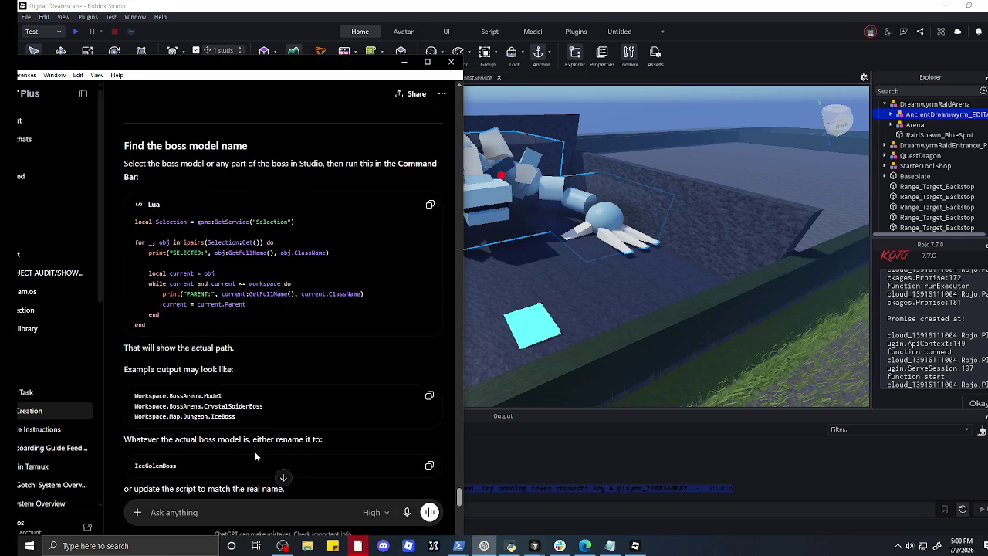
{"action": "scroll", "coordinate": [256, 457], "scroll_direction": "down", "scroll_amount": 4}
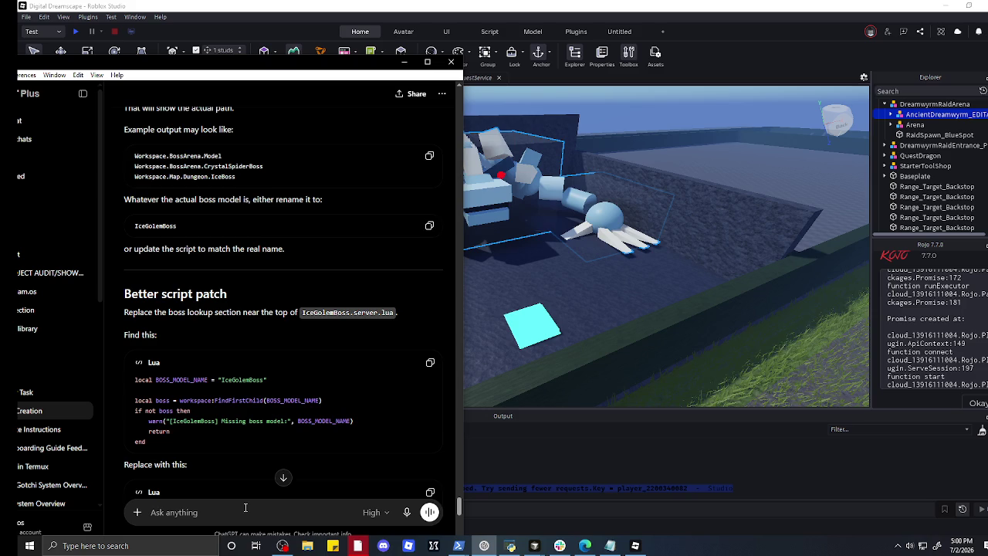
{"action": "scroll", "coordinate": [242, 507], "scroll_direction": "down", "scroll_amount": 6}
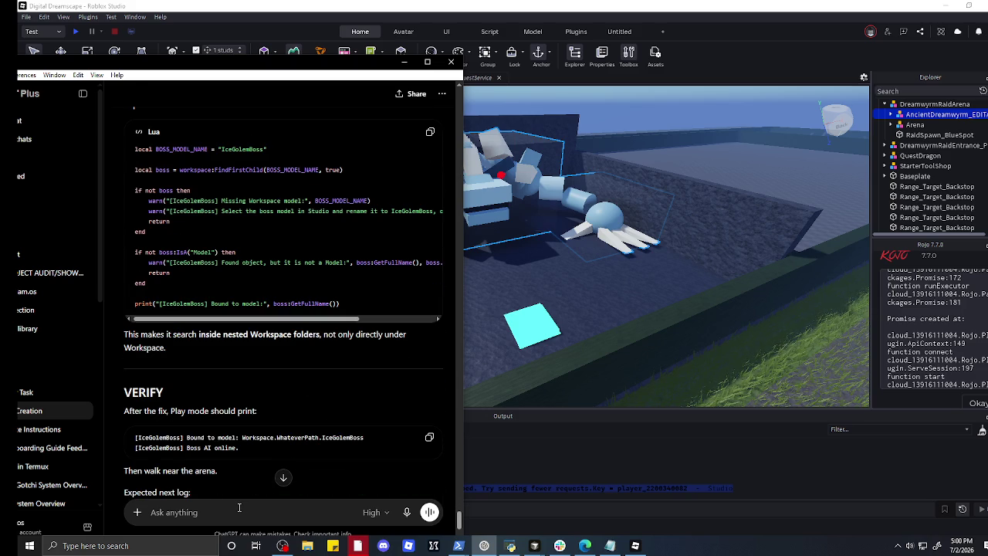
{"action": "right_click", "coordinate": [235, 509]}
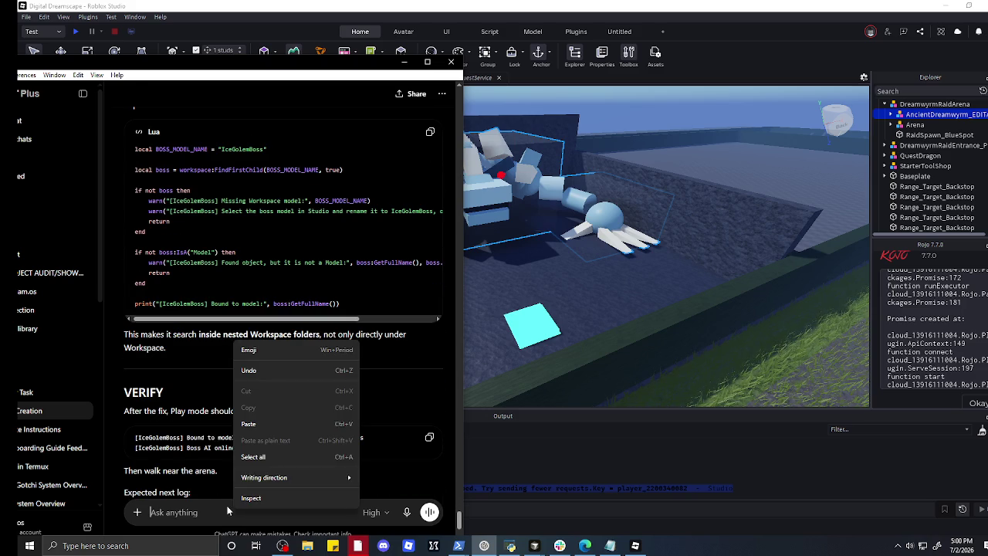
{"action": "left_click", "coordinate": [282, 425]}
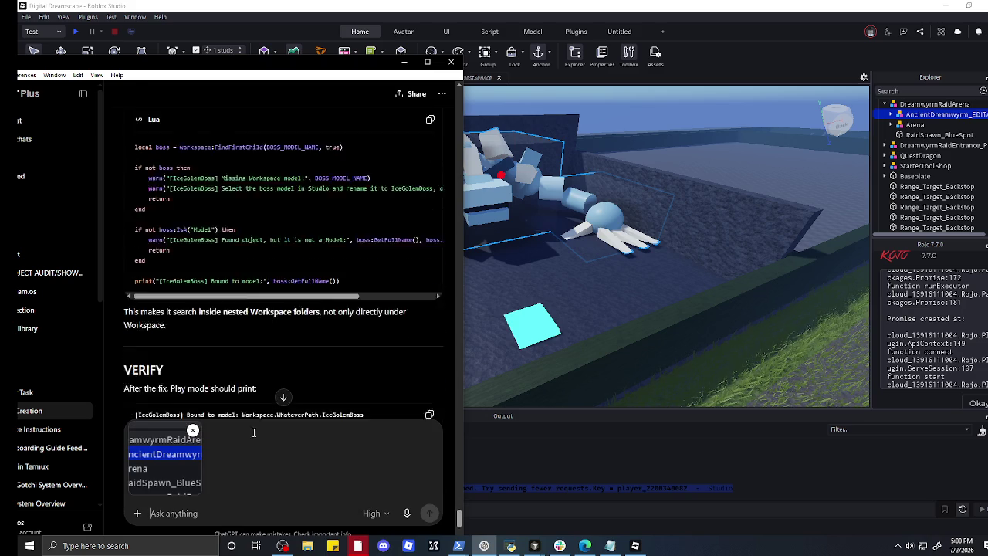
{"action": "scroll", "coordinate": [206, 390], "scroll_direction": "down", "scroll_amount": 3}
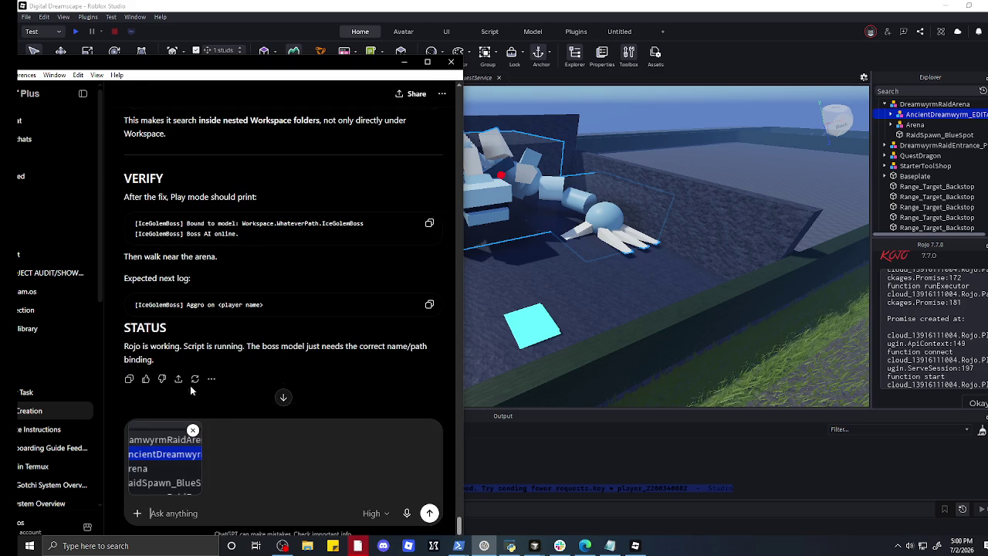
{"action": "left_click", "coordinate": [429, 512]}
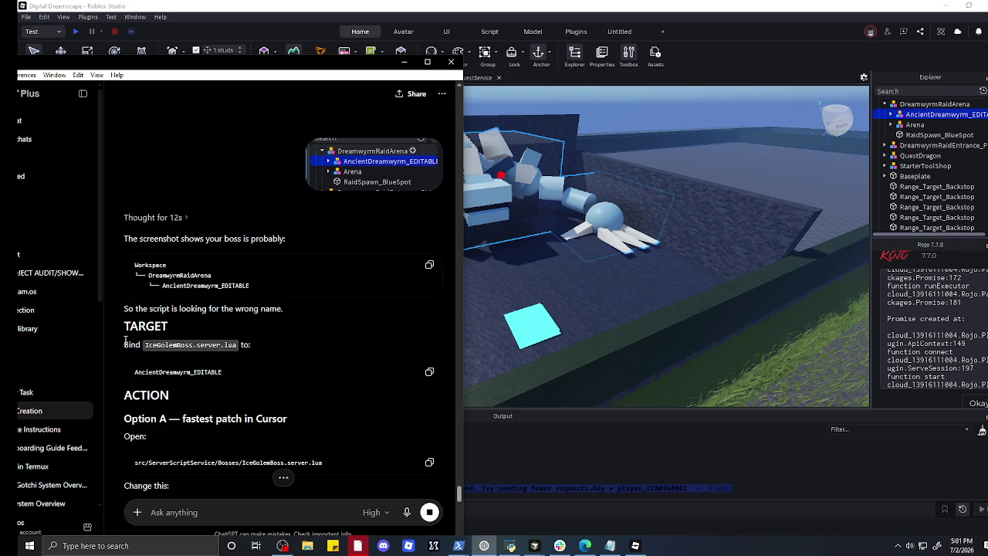
- Copy ChatGPT's reply that changes BOSS_MODEL_NAME to 'AncientDreamwyrm_EDITABLE'
{"action": "scroll", "coordinate": [125, 339], "scroll_direction": "down", "scroll_amount": 2}
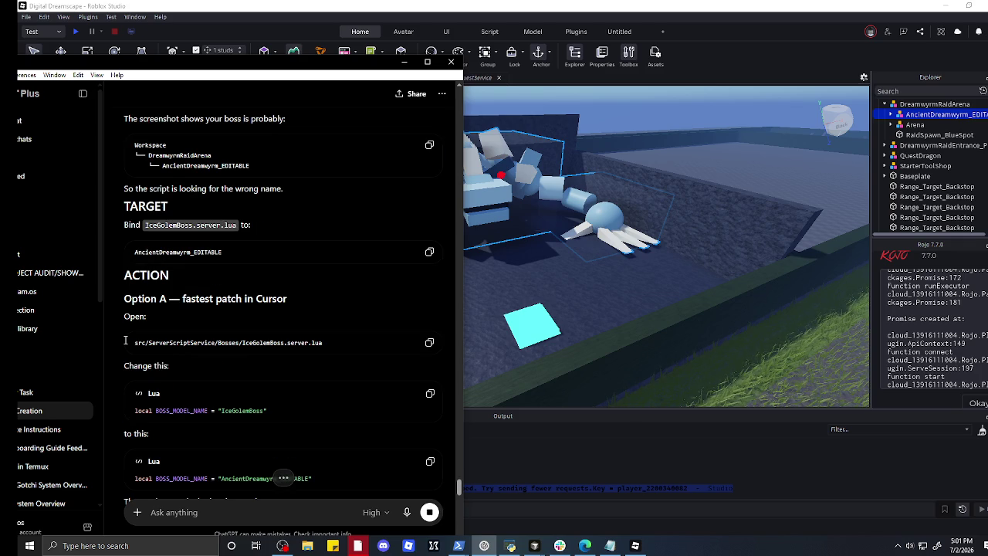
{"action": "scroll", "coordinate": [125, 340], "scroll_direction": "down", "scroll_amount": 2}
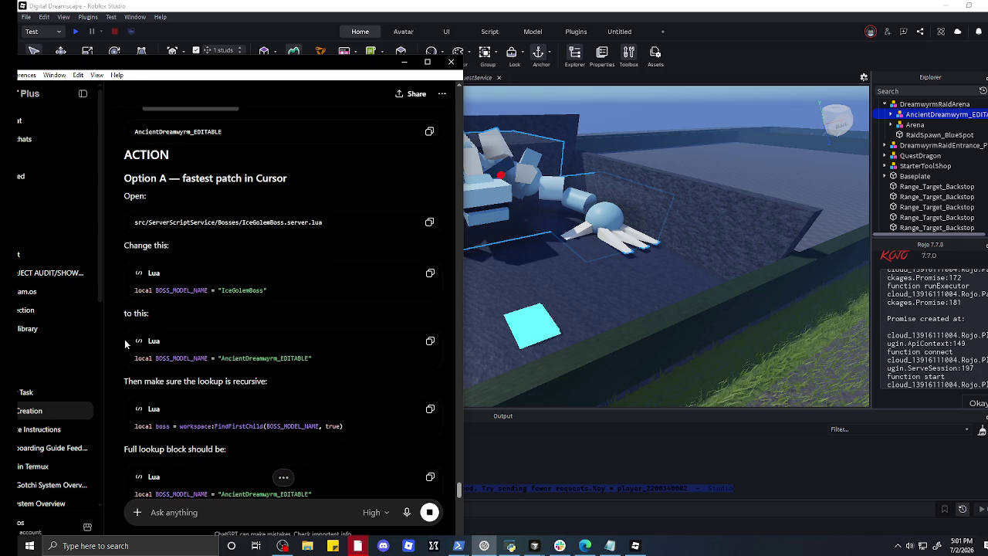
{"action": "scroll", "coordinate": [126, 343], "scroll_direction": "down", "scroll_amount": 15}
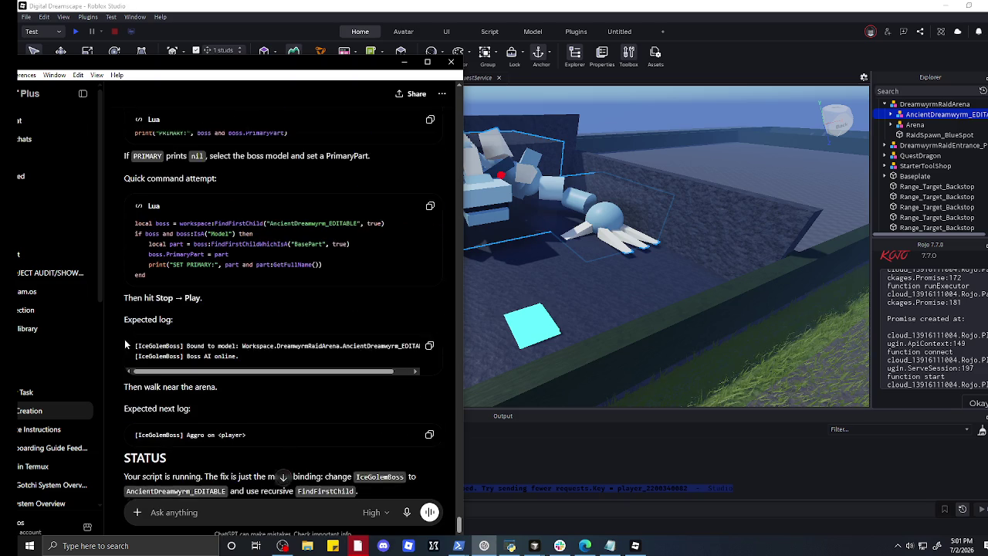
{"action": "left_click", "coordinate": [129, 459]}
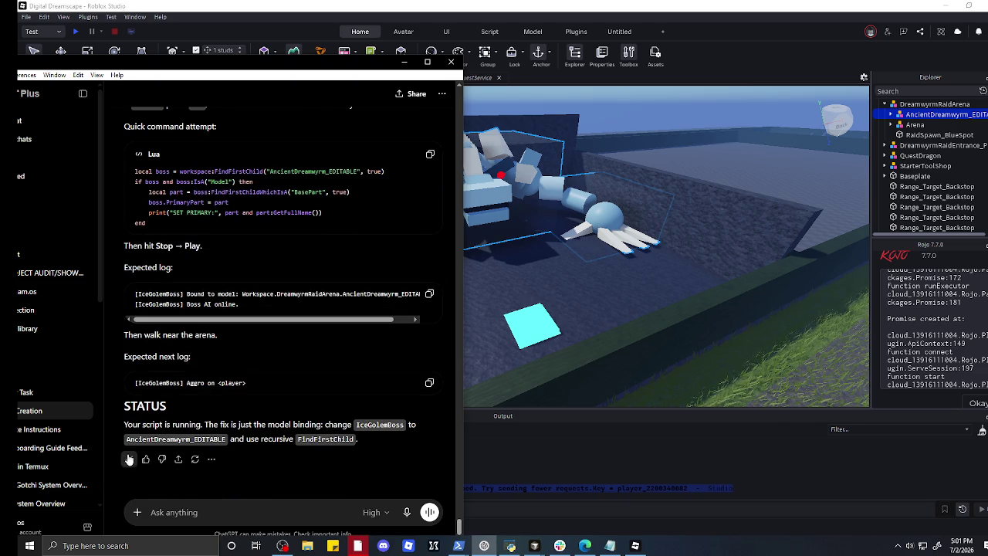
{"action": "left_click", "coordinate": [946, 6]}
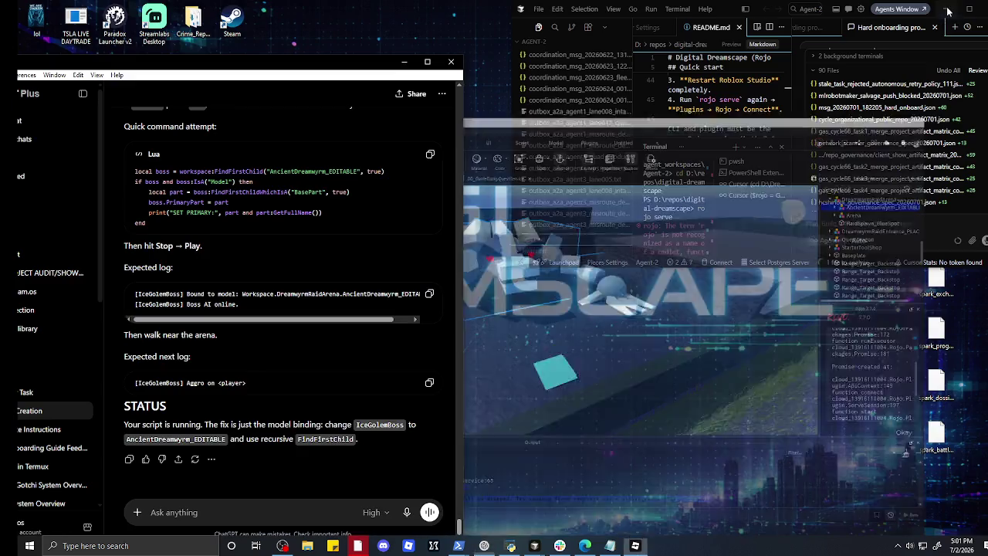
- Paste ChatGPT's BOSS_MODEL_NAME fix into Cursor's agent chat and send it
{"action": "left_click", "coordinate": [848, 223]}
{"action": "right_click", "coordinate": [848, 224]}
{"action": "left_click", "coordinate": [871, 163]}
{"action": "key", "text": "shift+Return"}
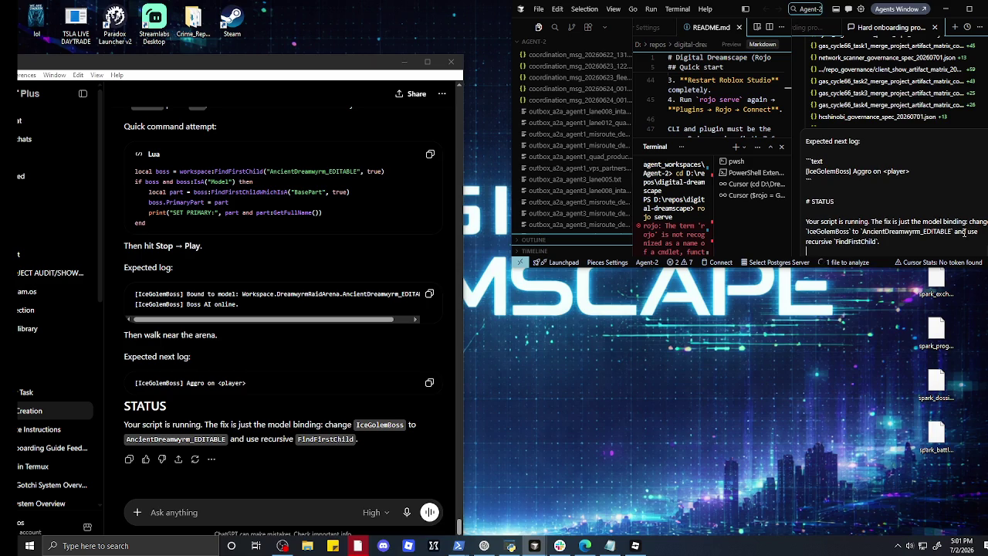
{"action": "key", "text": "Return"}
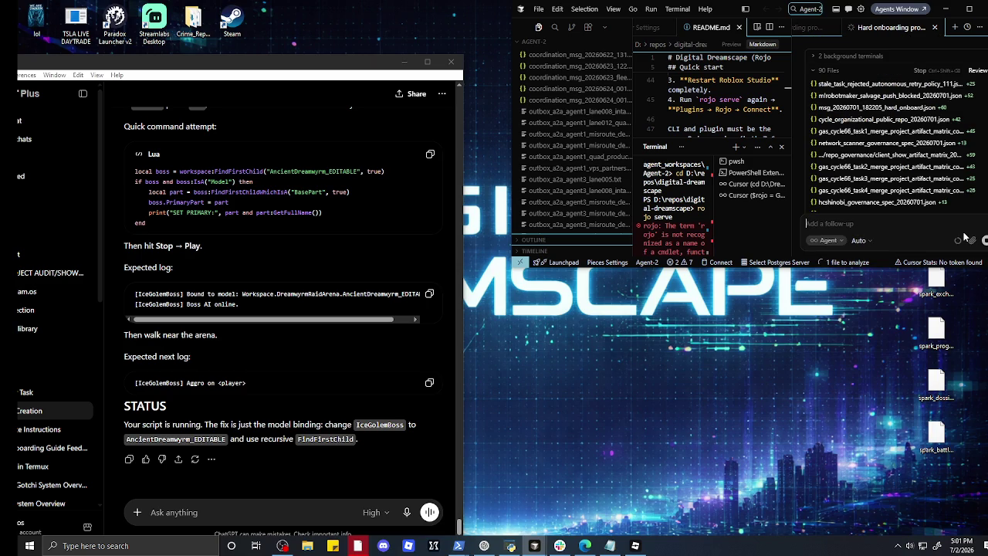
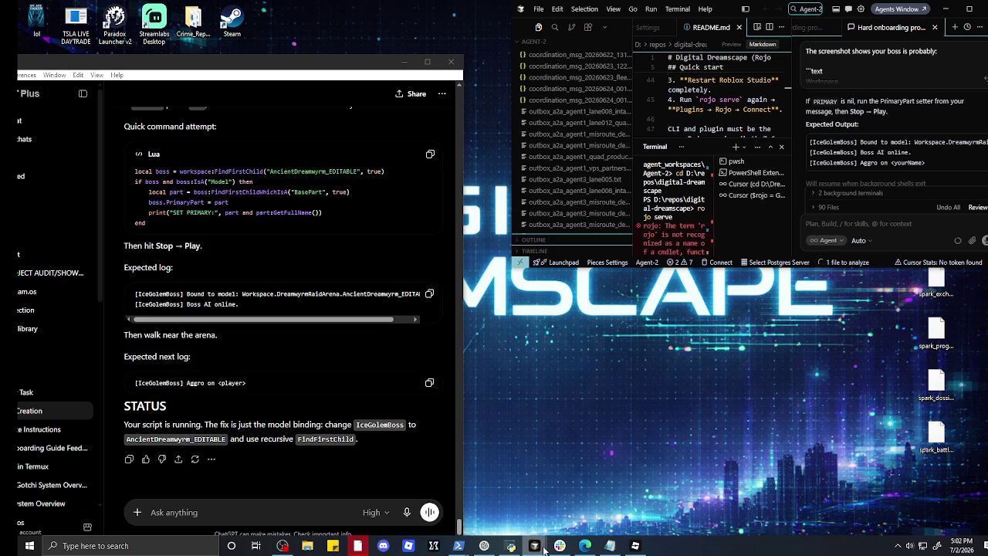
- Retry Rojo Connect in Studio, then minimize ChatGPT and relaunch Roblox Studio from the desktop
{"action": "left_click", "coordinate": [634, 545]}
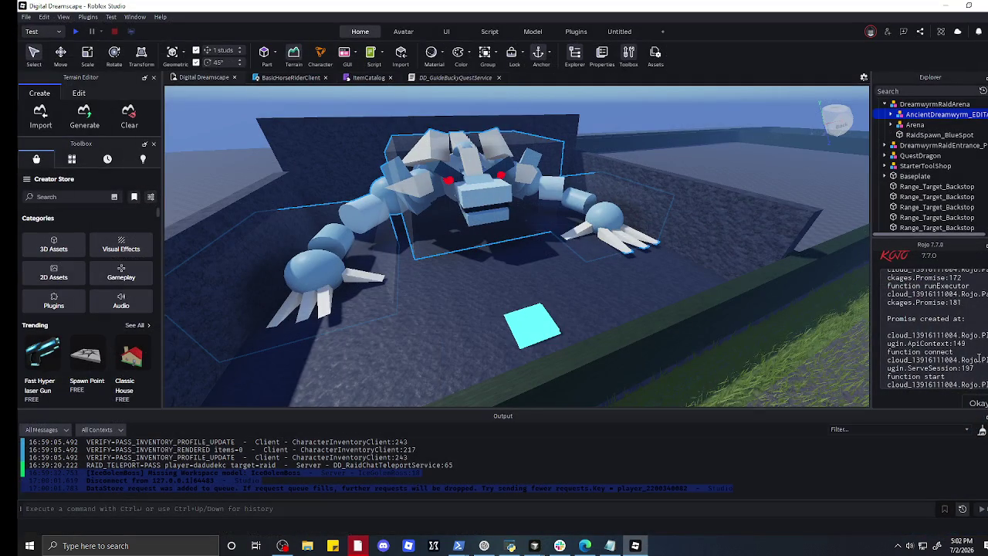
{"action": "left_click", "coordinate": [978, 402]}
{"action": "left_click", "coordinate": [984, 354]}
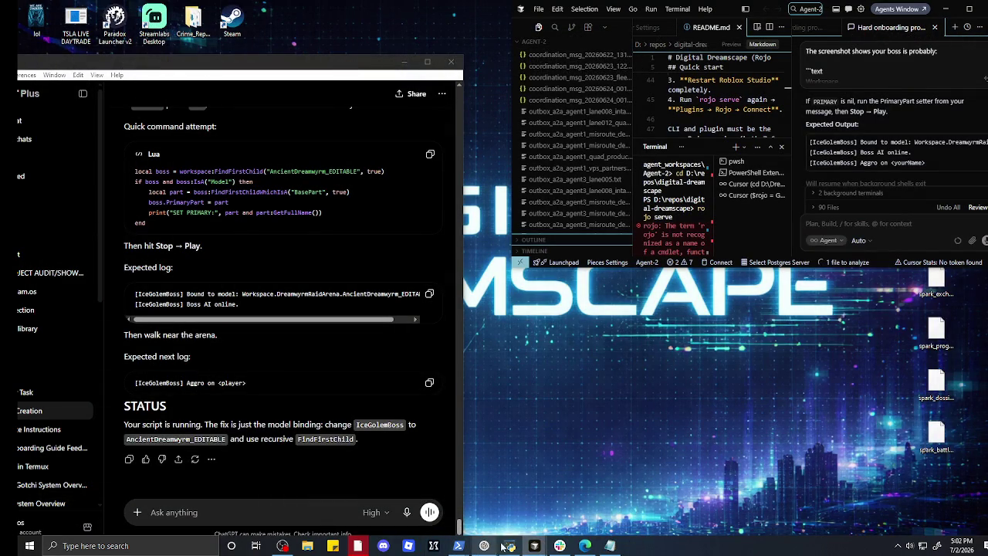
{"action": "left_click", "coordinate": [403, 61]}
{"action": "double_click", "coordinate": [309, 81]}
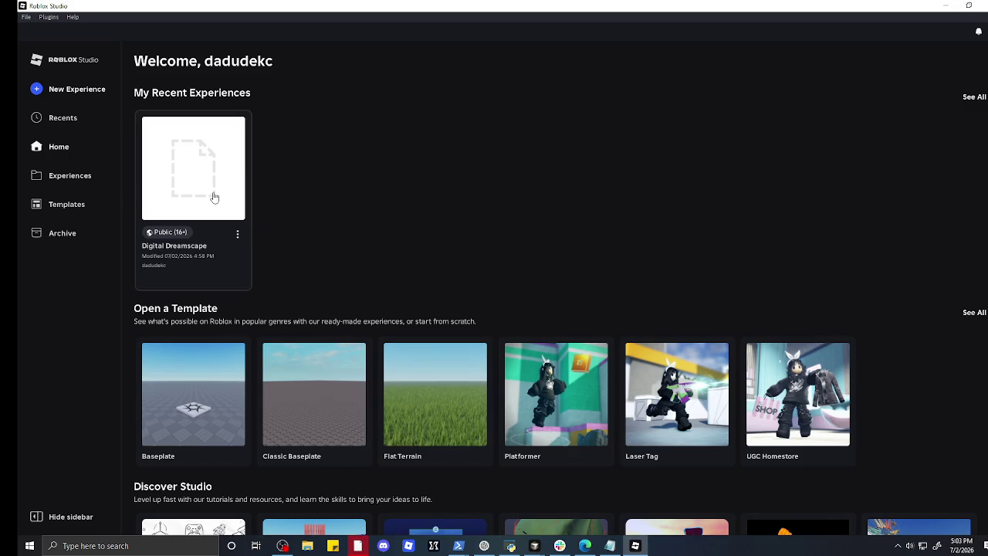
- Open the Digital Dreamscape place and try connecting Rojo twice
{"action": "left_click", "coordinate": [214, 197]}
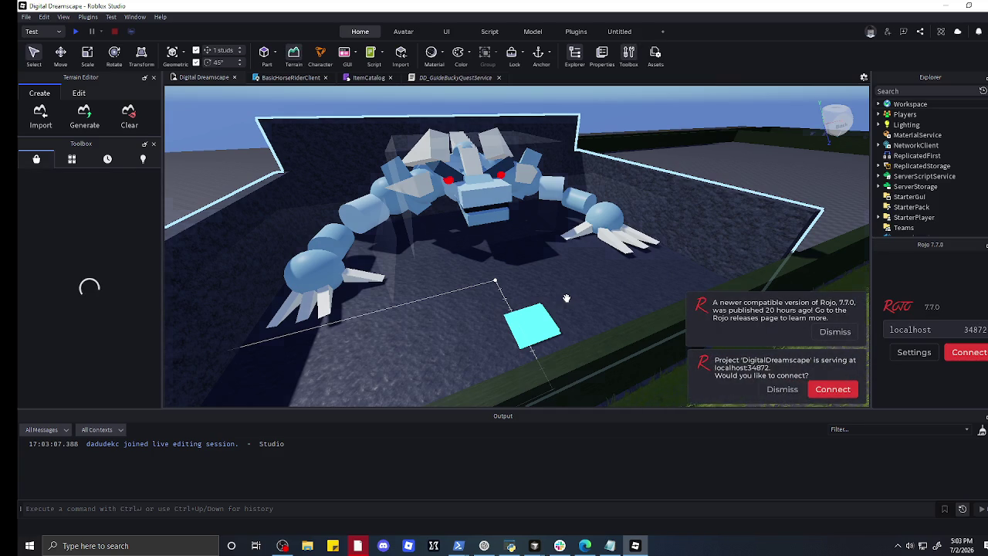
{"action": "left_click", "coordinate": [855, 392]}
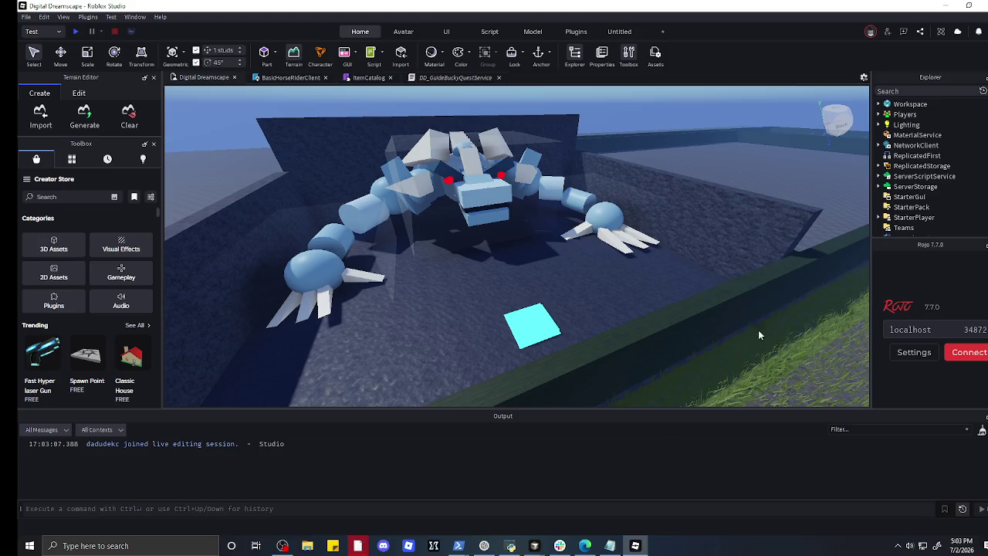
{"action": "left_click", "coordinate": [963, 354]}
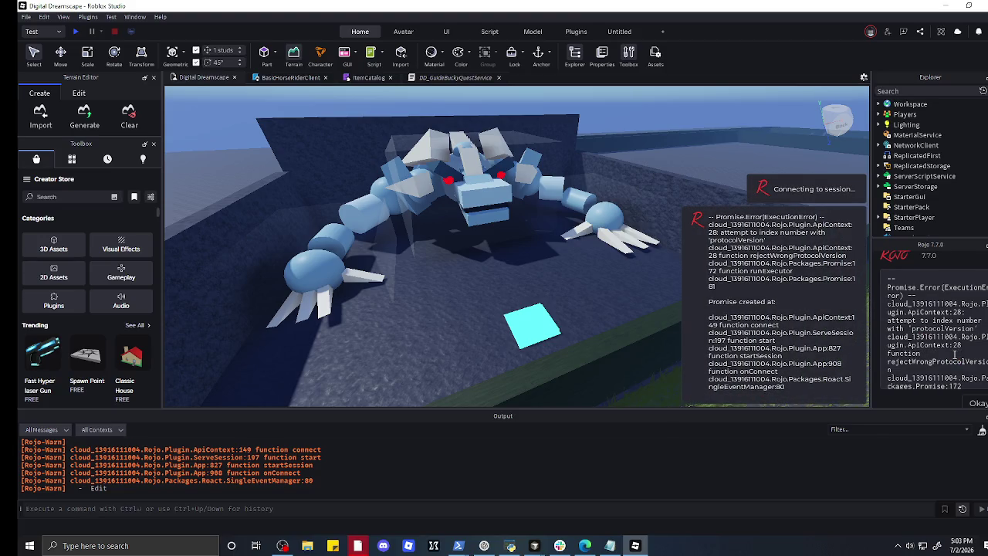
- Read the Rojo protocolVersion error, close the error panel, and show the Plugins tab
{"action": "scroll", "coordinate": [281, 488], "scroll_direction": "up", "scroll_amount": 3}
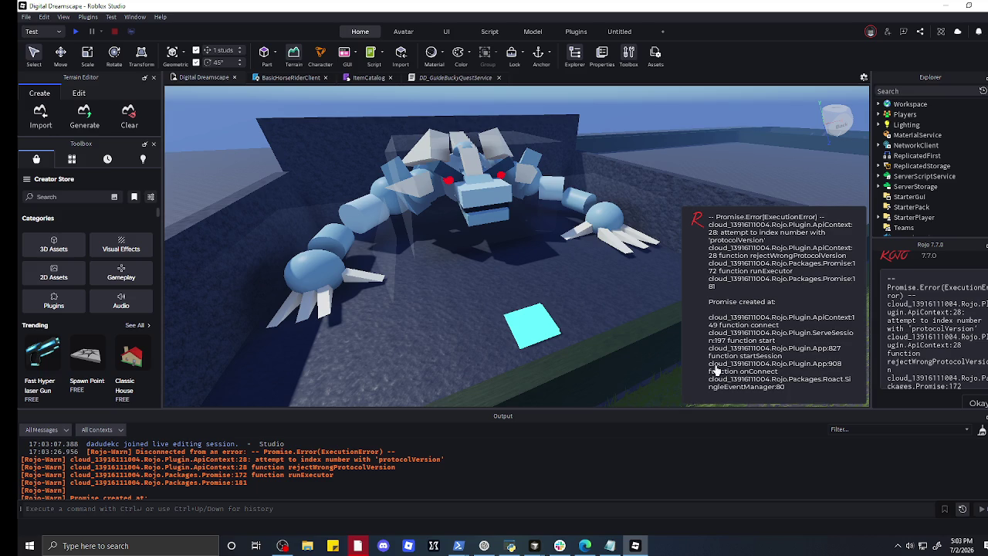
{"action": "left_click_drag", "start_coordinate": [888, 277], "coordinate": [971, 288]}
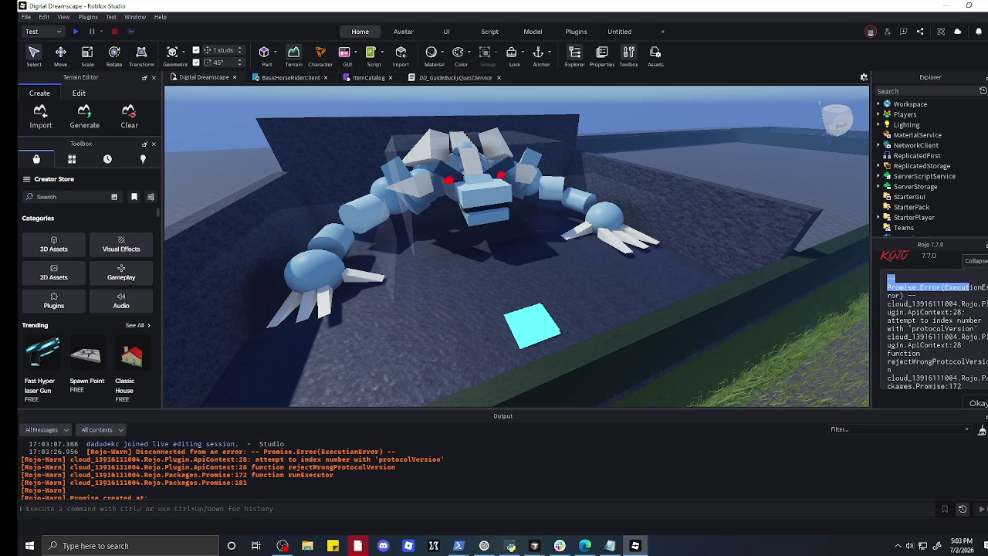
{"action": "left_click", "coordinate": [979, 261]}
{"action": "left_click", "coordinate": [977, 403]}
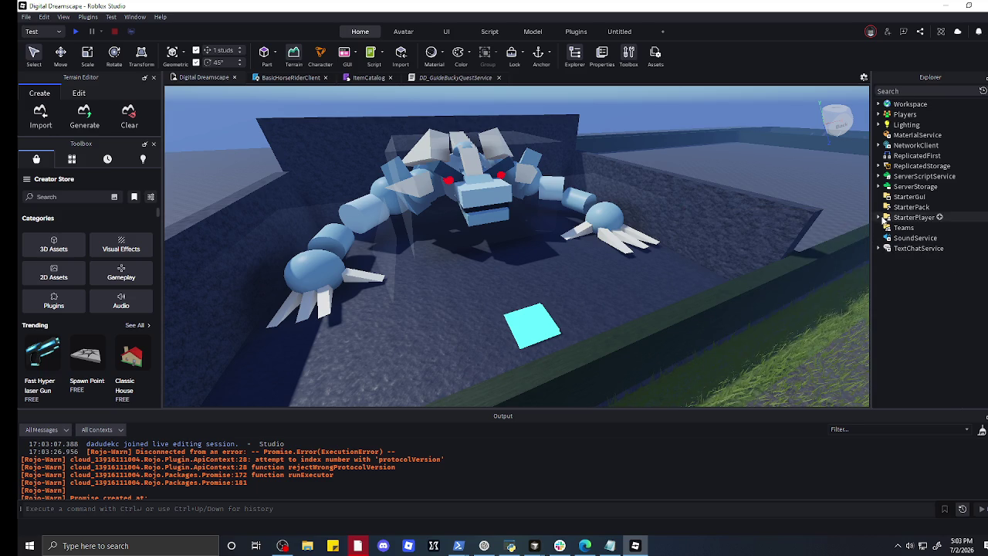
{"action": "left_click", "coordinate": [573, 32]}
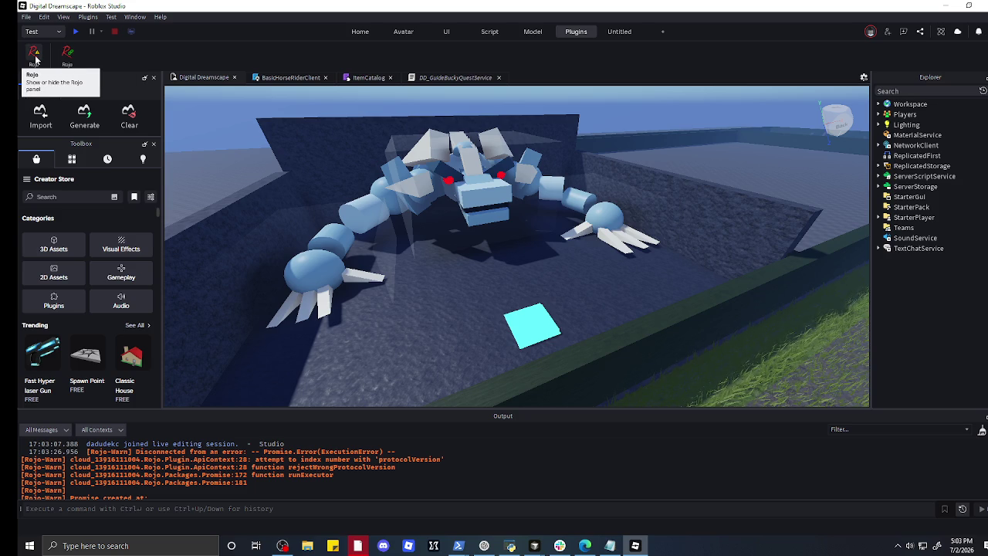
- Dismiss the Rojo 7.7.0 errors and bring up the connected Rojo 7.6.1 session
{"action": "left_click", "coordinate": [69, 60]}
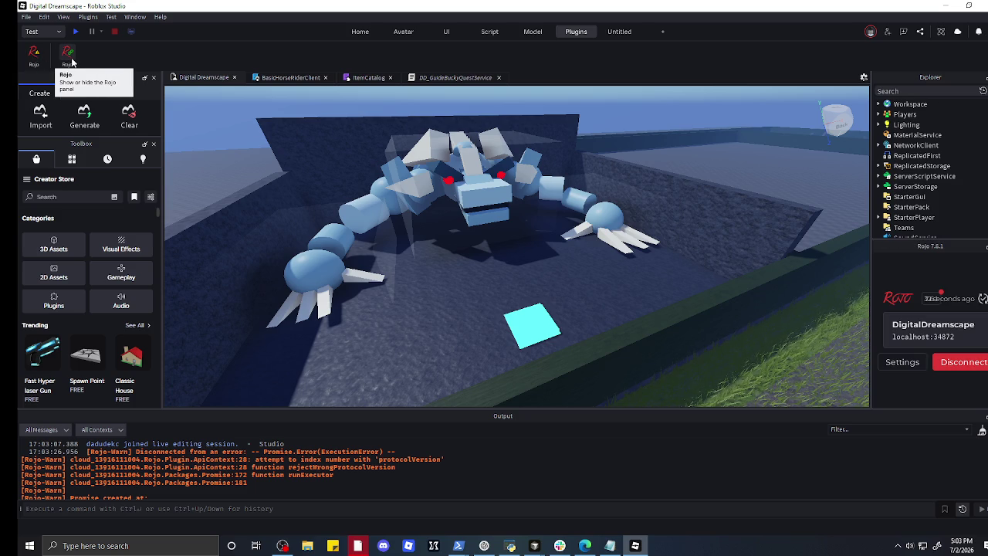
{"action": "left_click", "coordinate": [34, 59]}
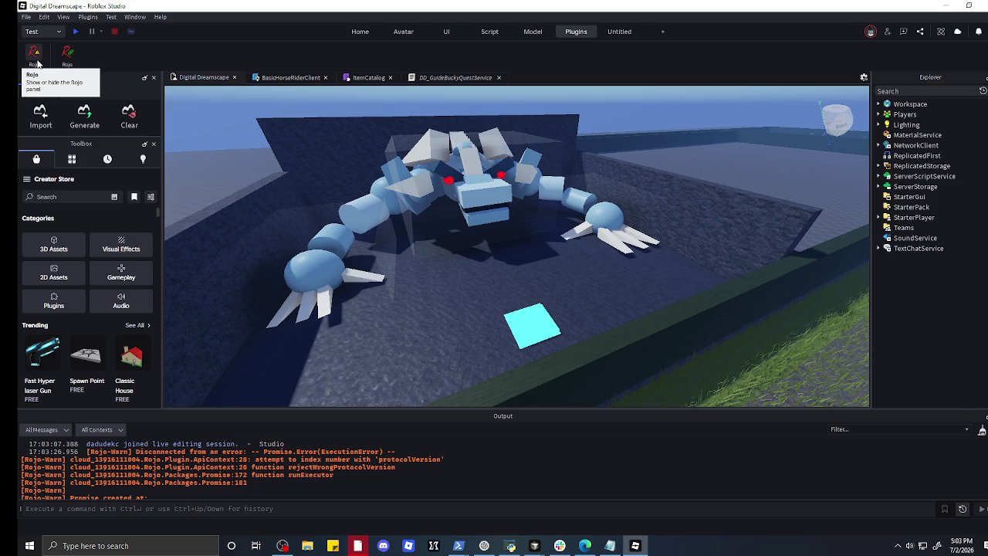
{"action": "left_click", "coordinate": [35, 60]}
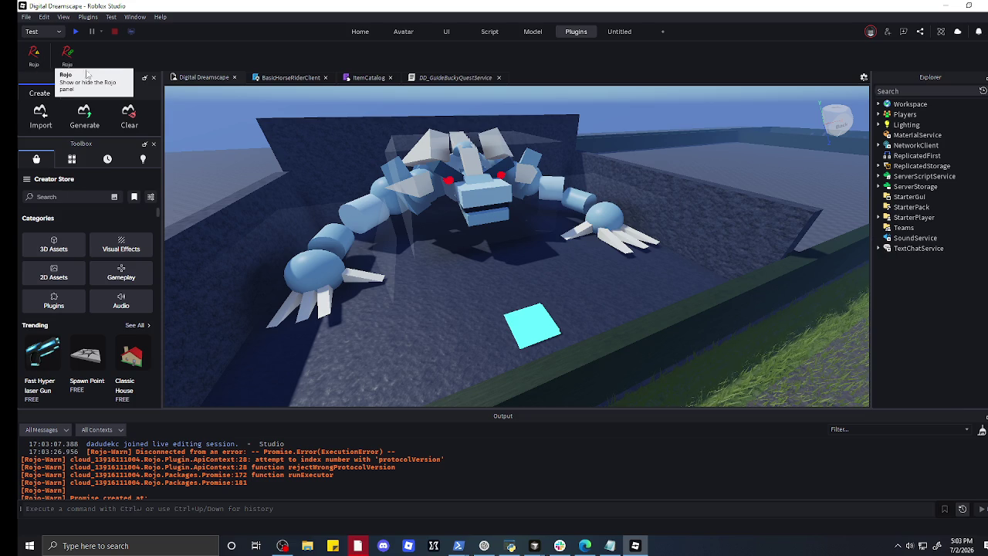
{"action": "right_click", "coordinate": [34, 57]}
{"action": "left_click", "coordinate": [33, 58]}
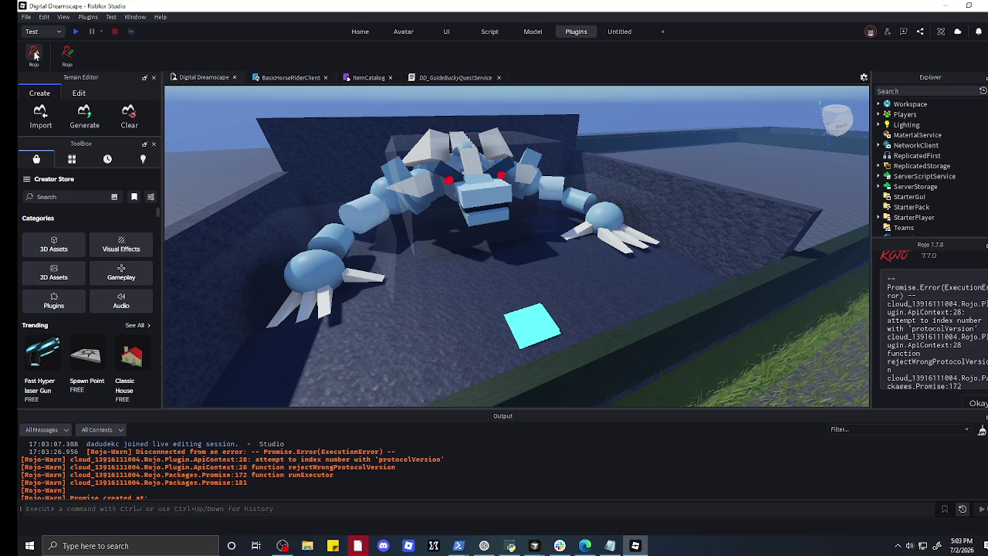
{"action": "left_click", "coordinate": [35, 55]}
{"action": "left_click", "coordinate": [67, 52]}
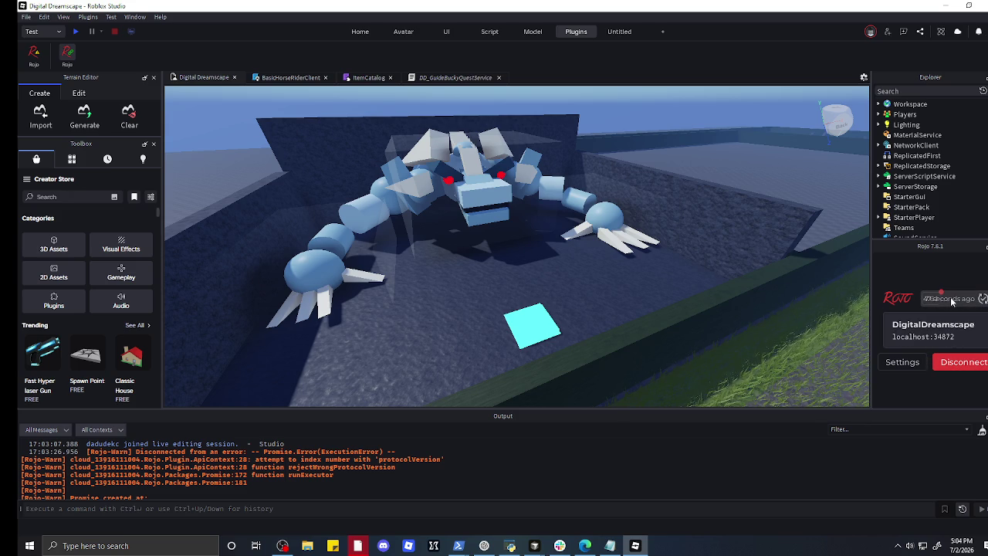
- Review the synced change renaming Place1 to DigitalDreamscape, then orbit to face the creature
{"action": "left_click", "coordinate": [949, 299]}
{"action": "left_click", "coordinate": [498, 210]}
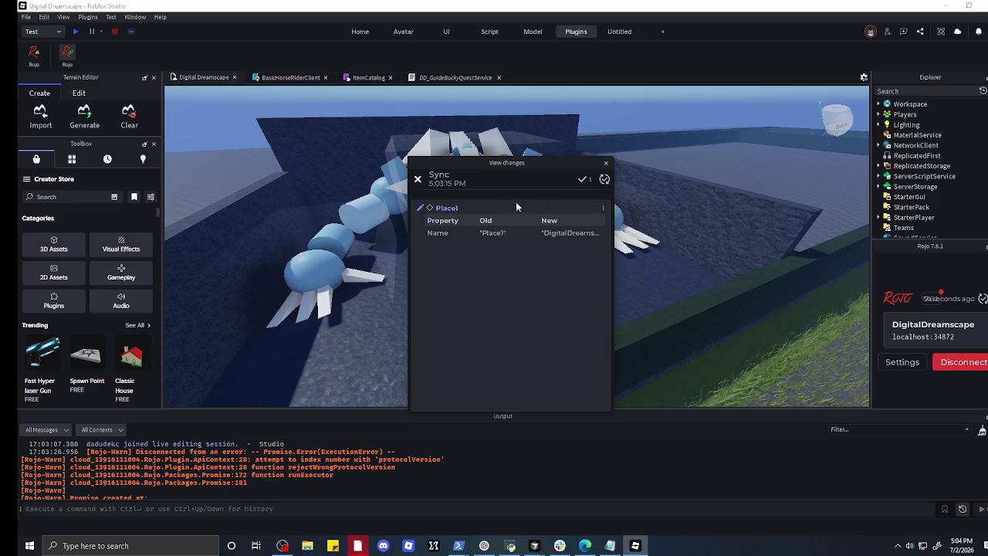
{"action": "left_click", "coordinate": [493, 234]}
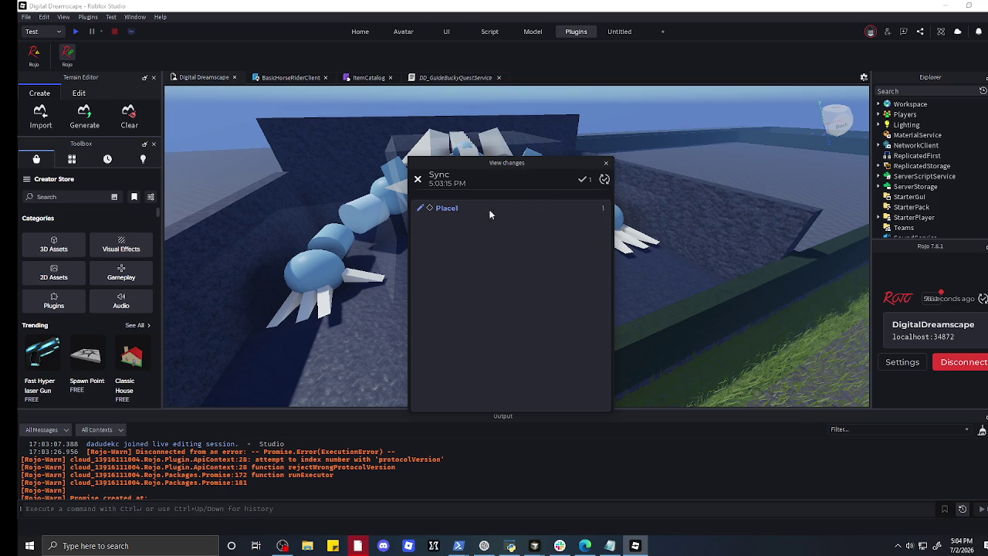
{"action": "left_click", "coordinate": [437, 209]}
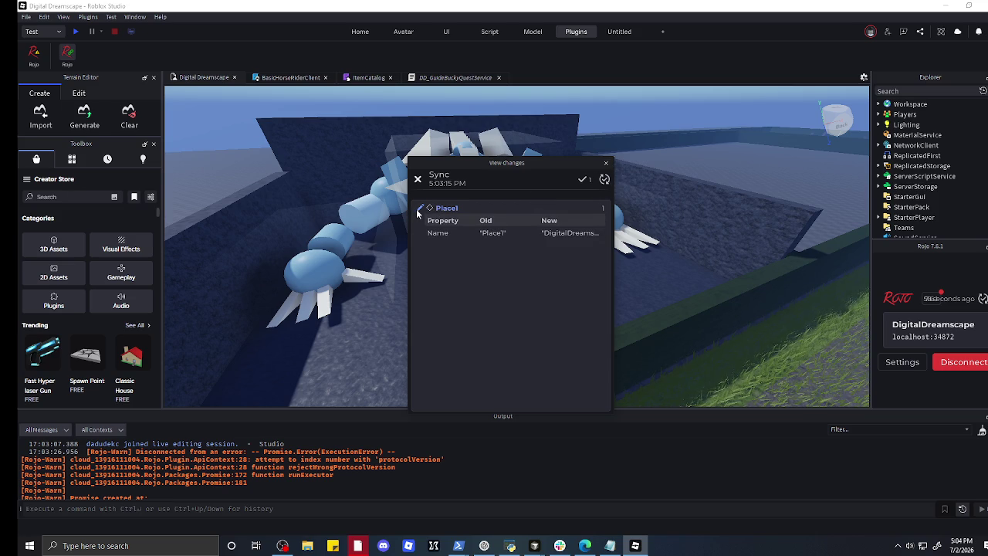
{"action": "left_click", "coordinate": [419, 213]}
{"action": "left_click", "coordinate": [429, 209]}
{"action": "left_click", "coordinate": [607, 163]}
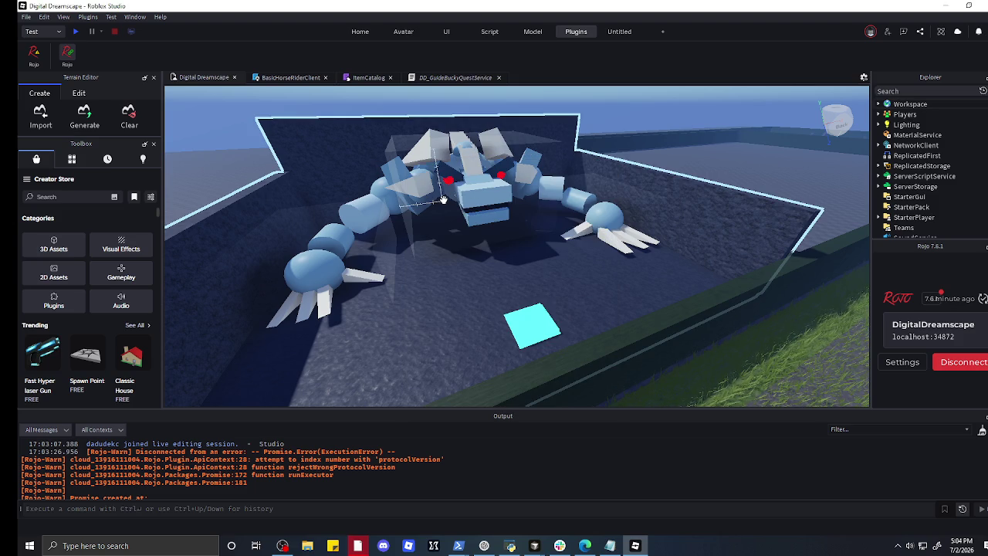
{"action": "scroll", "coordinate": [444, 199], "scroll_direction": "up", "scroll_amount": 3}
{"action": "left_click_drag", "start_coordinate": [444, 199], "coordinate": [355, 200]}
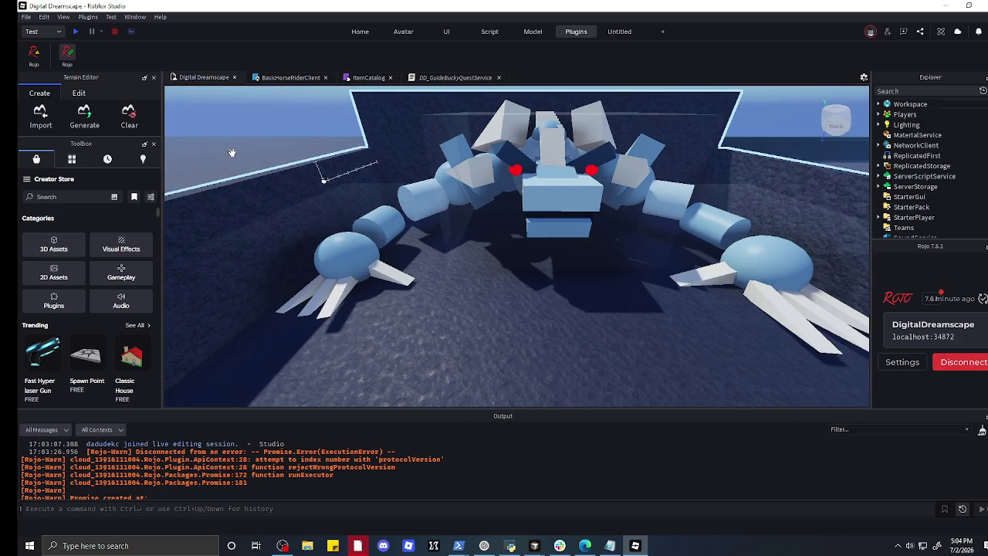
{"action": "left_click", "coordinate": [26, 17]}
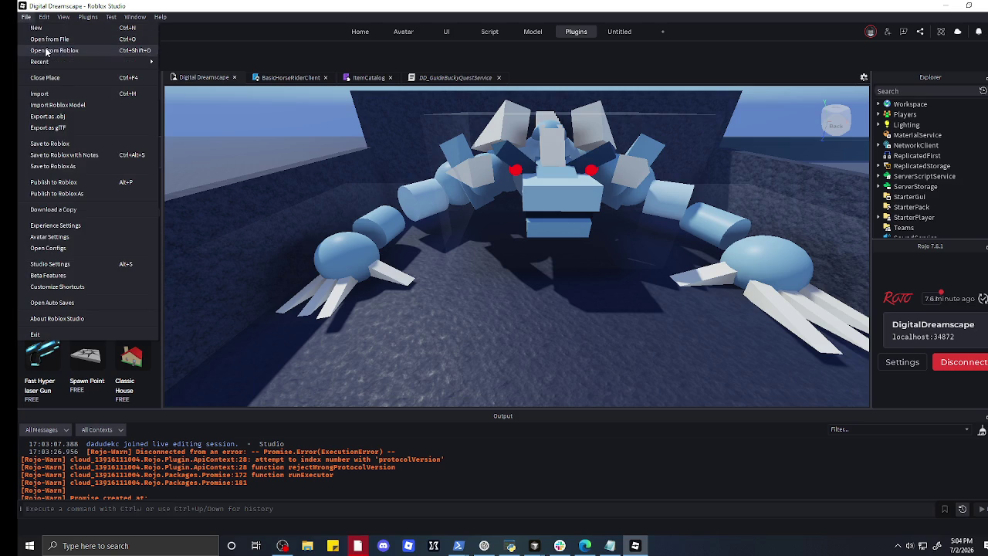
- Browse the digitaldreamscape folder for a place file, then cancel without opening one
{"action": "left_click", "coordinate": [48, 39]}
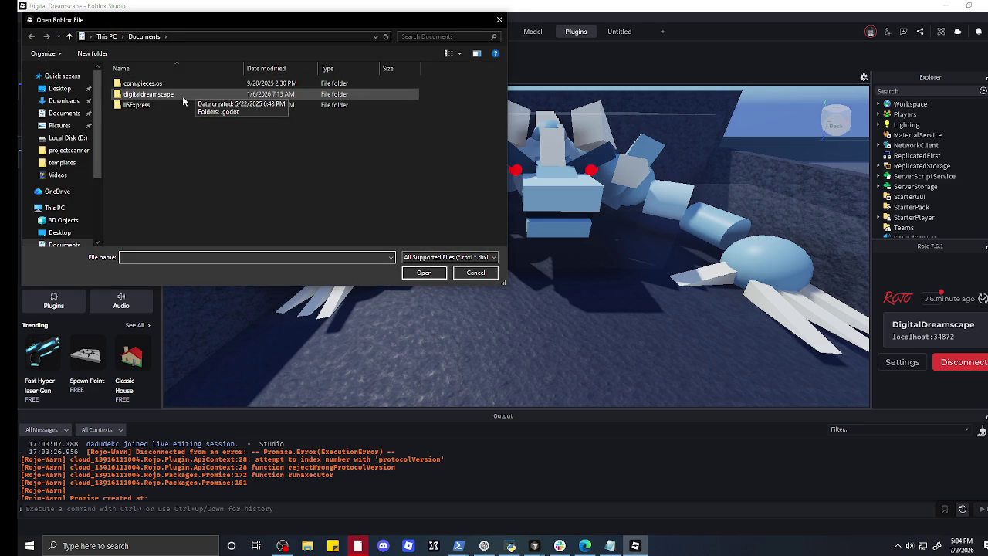
{"action": "left_click", "coordinate": [182, 95]}
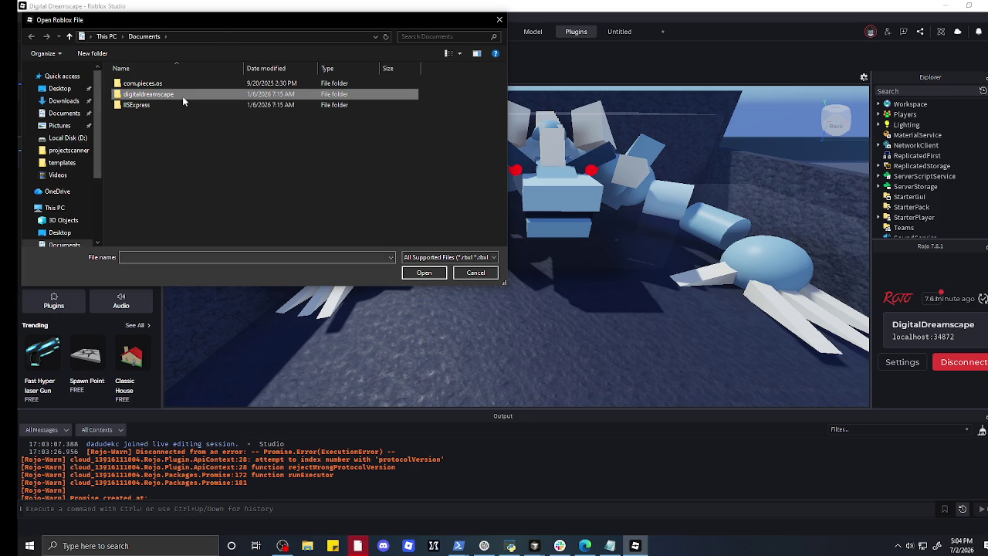
{"action": "double_click", "coordinate": [183, 95]}
{"action": "left_click", "coordinate": [421, 273]}
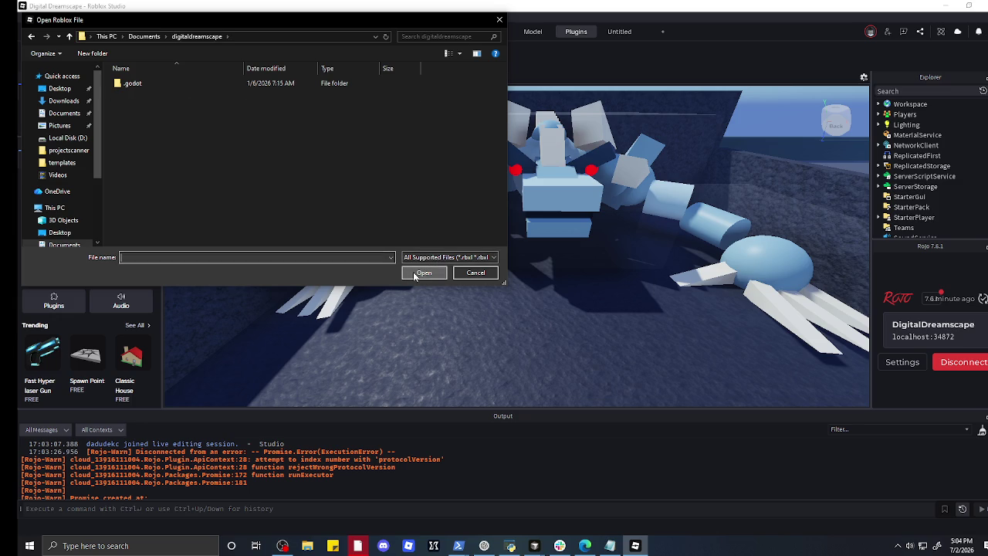
{"action": "left_click", "coordinate": [465, 272]}
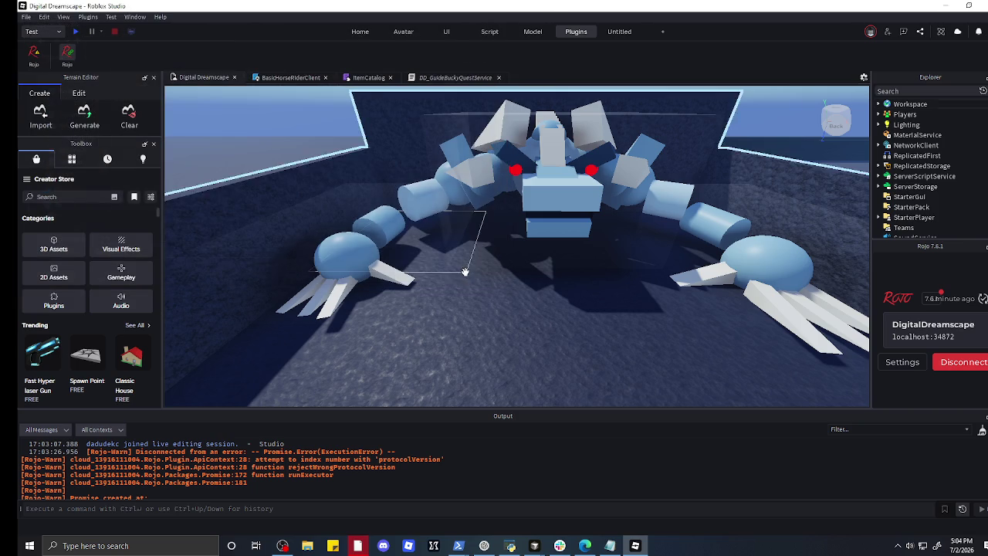
- Reopen Digital Dreamscape from Roblox, dismissing the multiple sessions warning
{"action": "left_click", "coordinate": [25, 16]}
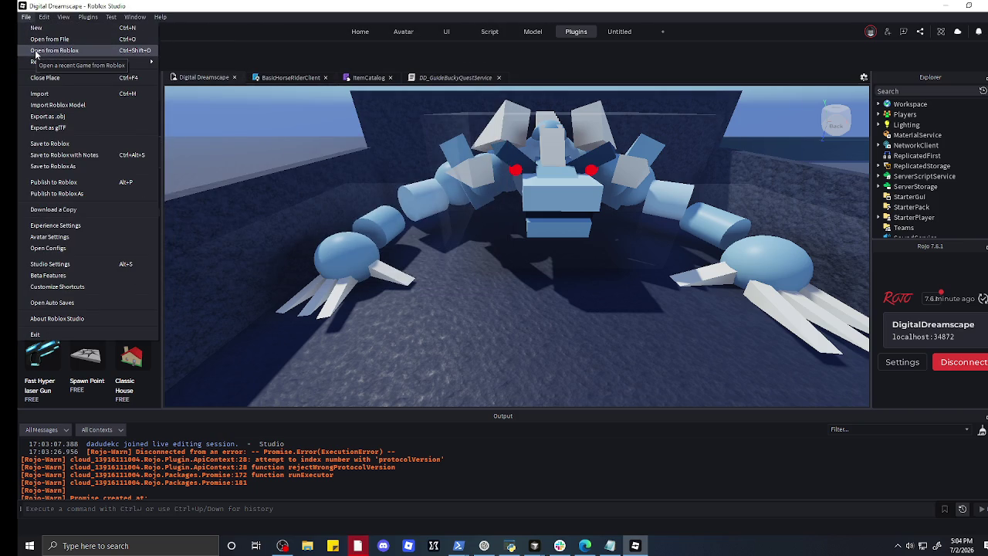
{"action": "left_click", "coordinate": [35, 51]}
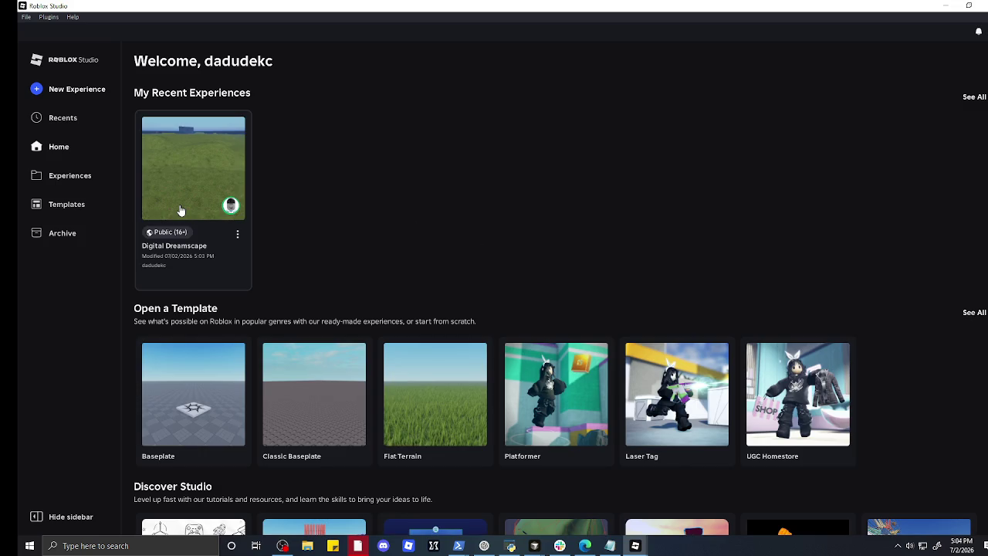
{"action": "left_click", "coordinate": [181, 210]}
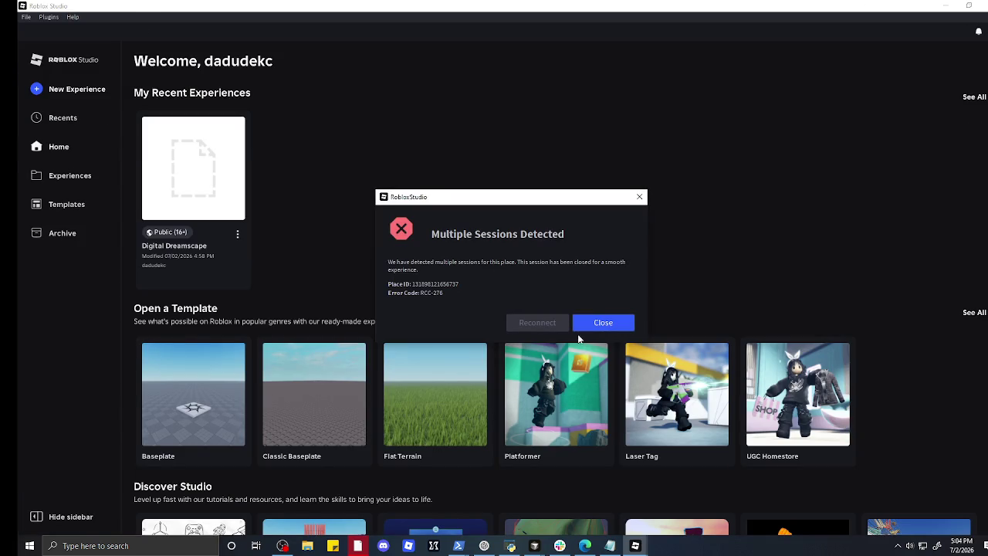
{"action": "left_click", "coordinate": [603, 322]}
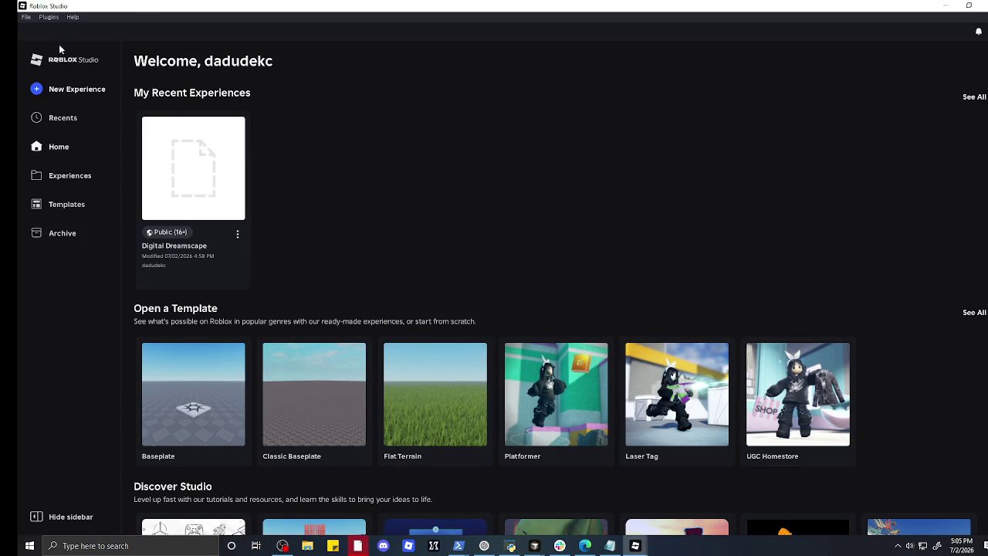
{"action": "left_click", "coordinate": [26, 17]}
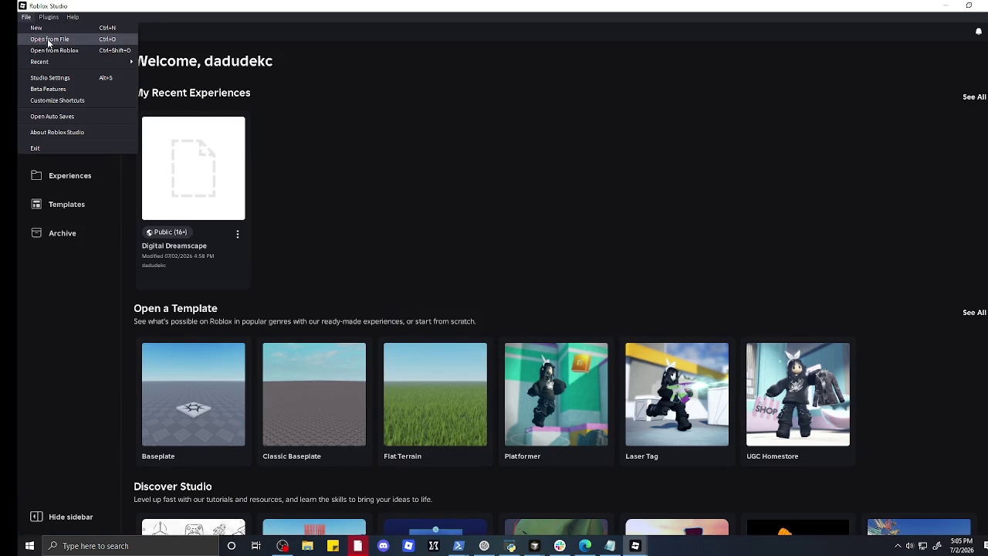
{"action": "left_click", "coordinate": [548, 160]}
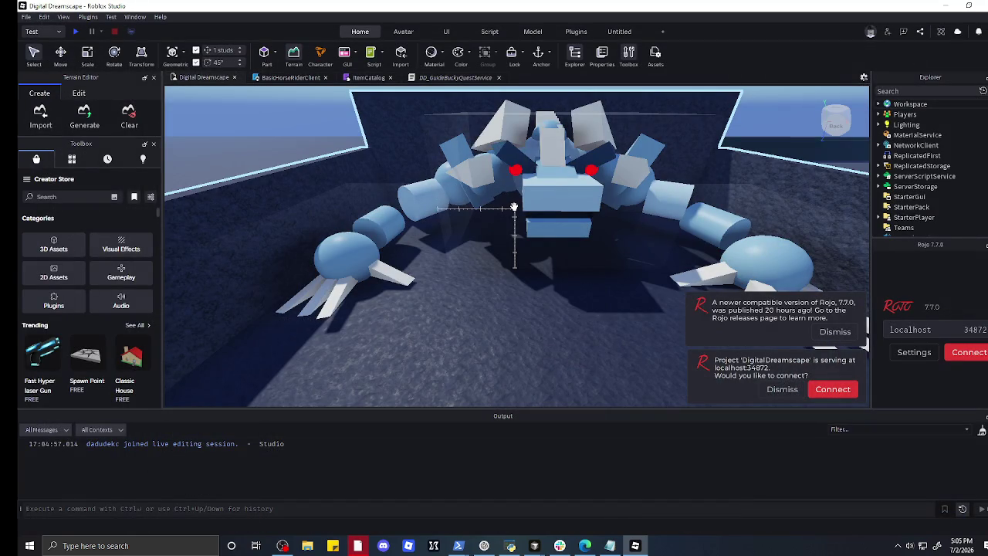
- Connect Rojo to the DigitalDreamscape session on localhost:34872
{"action": "left_click", "coordinate": [843, 393]}
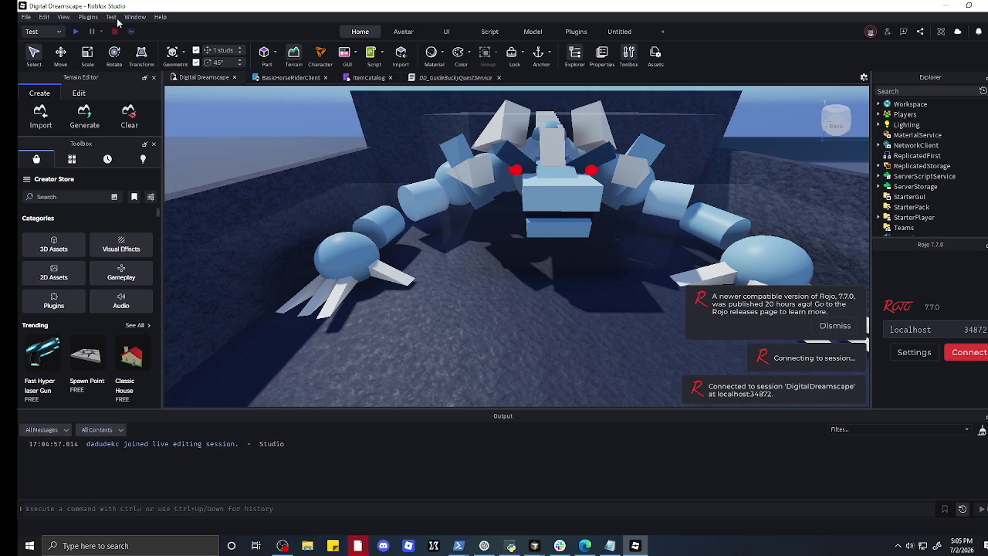
{"action": "left_click", "coordinate": [571, 32]}
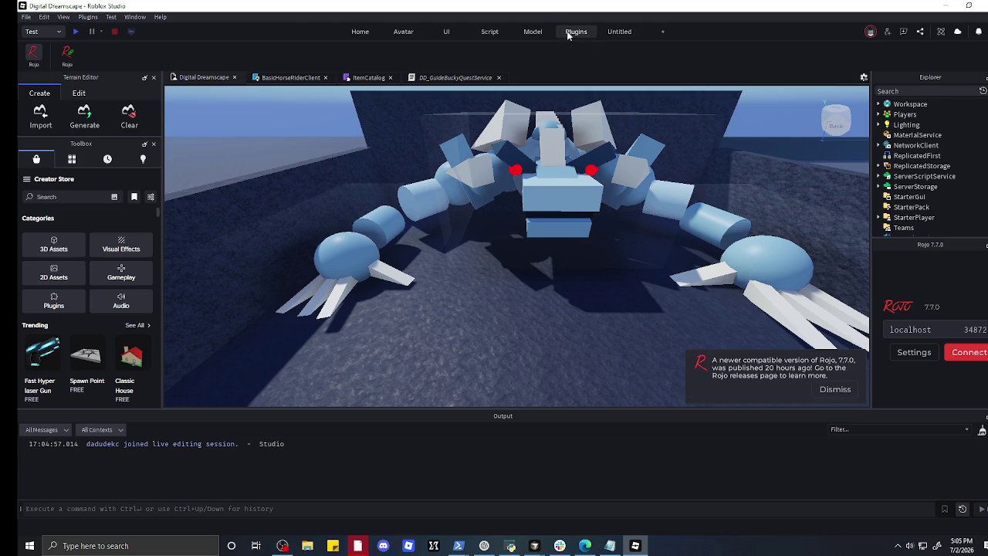
{"action": "left_click", "coordinate": [66, 53]}
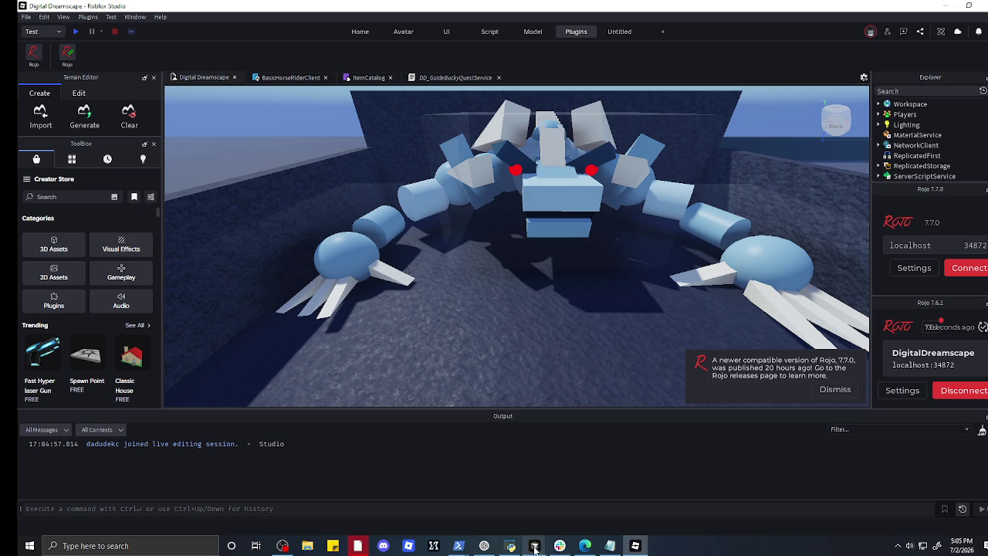
- Check the Agent-2 README window in Cursor, then start a playtest of the place
{"action": "mouse_move", "coordinate": [534, 545]}
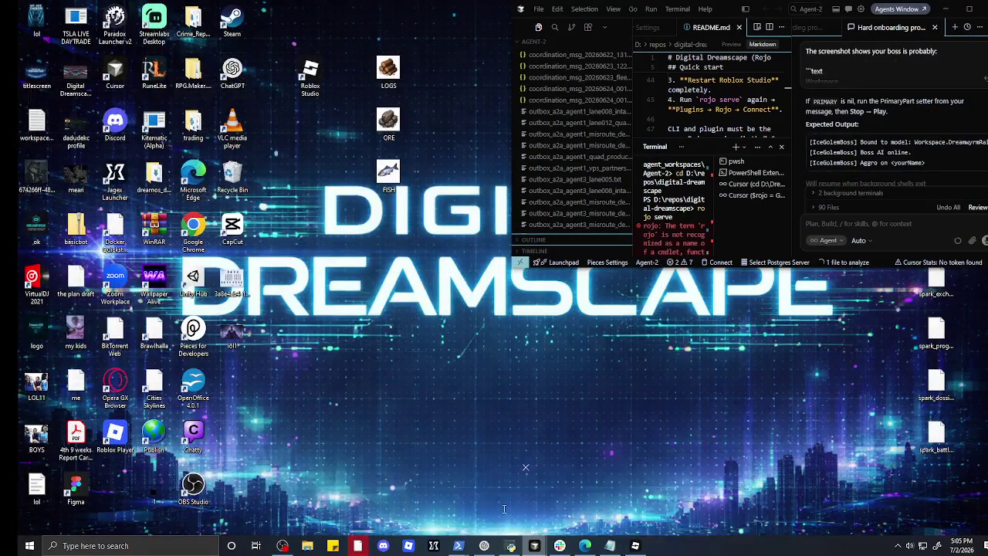
{"action": "left_click", "coordinate": [478, 500]}
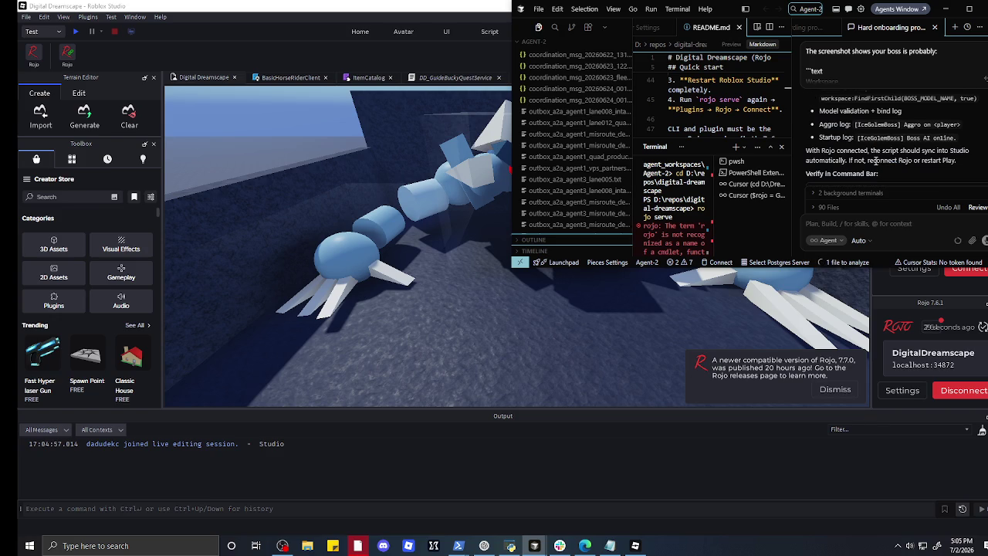
{"action": "left_click", "coordinate": [78, 31]}
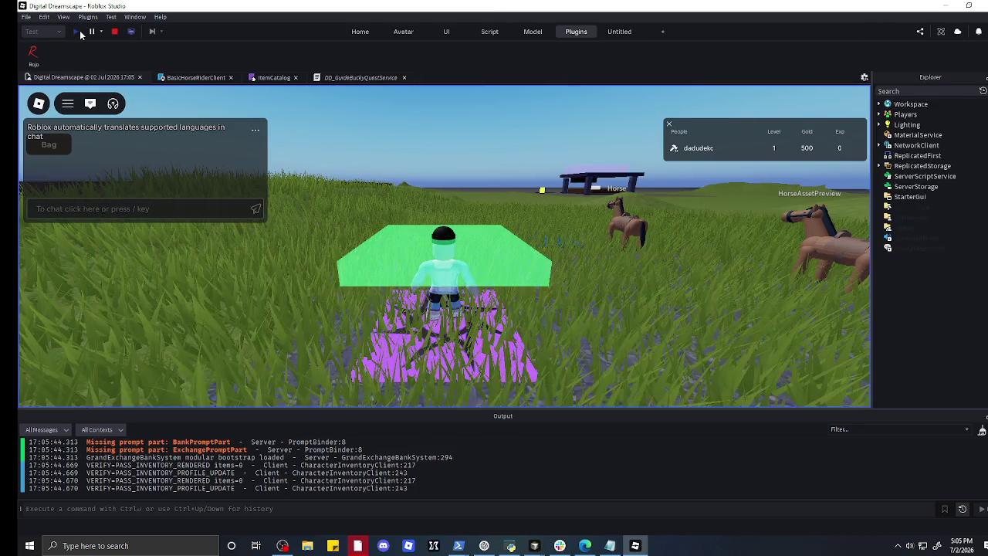
- Send !raid in the playtest chat and walk the character forward and right
{"action": "left_click", "coordinate": [137, 205]}
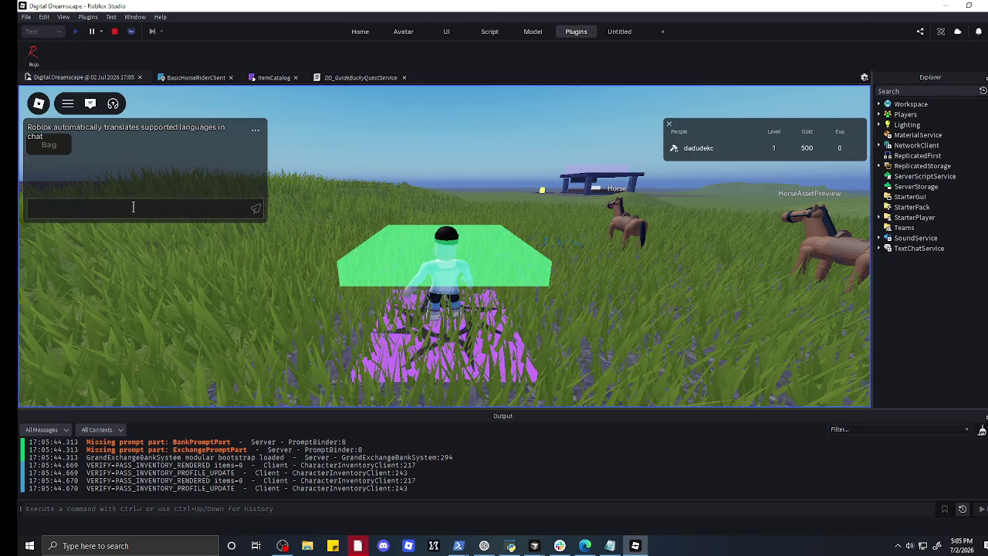
{"action": "type", "text": "!raid"}
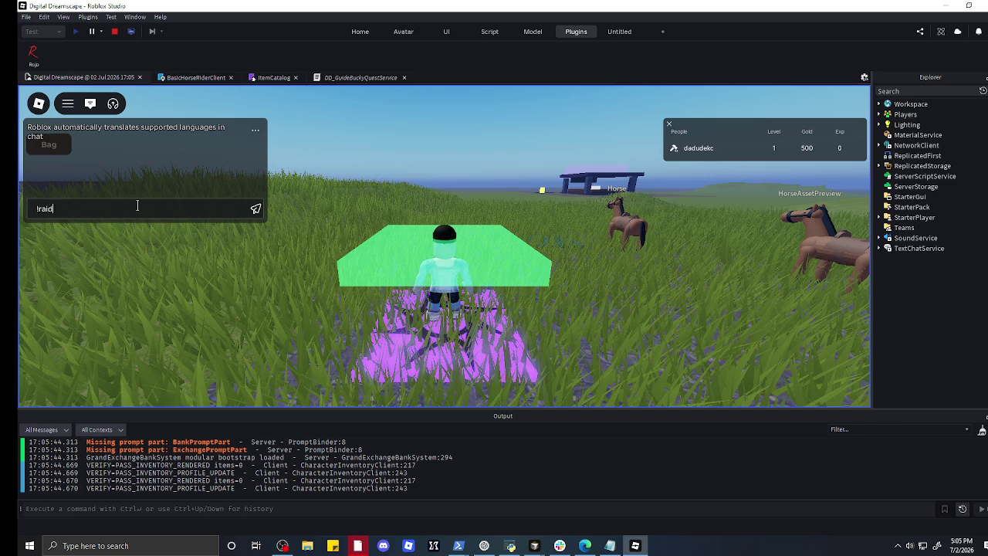
{"action": "key", "text": "Return"}
{"action": "key", "text": "w"}
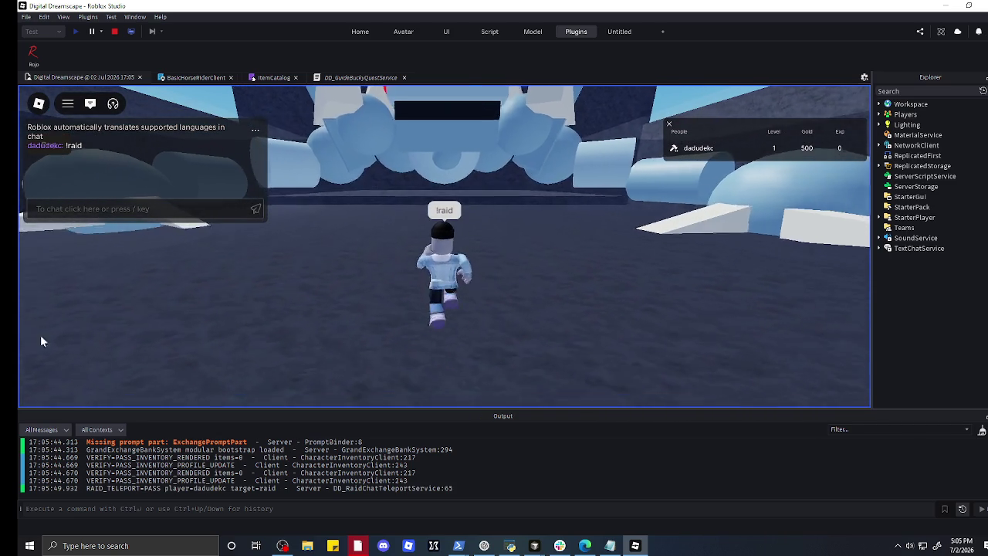
{"action": "key", "text": "d"}
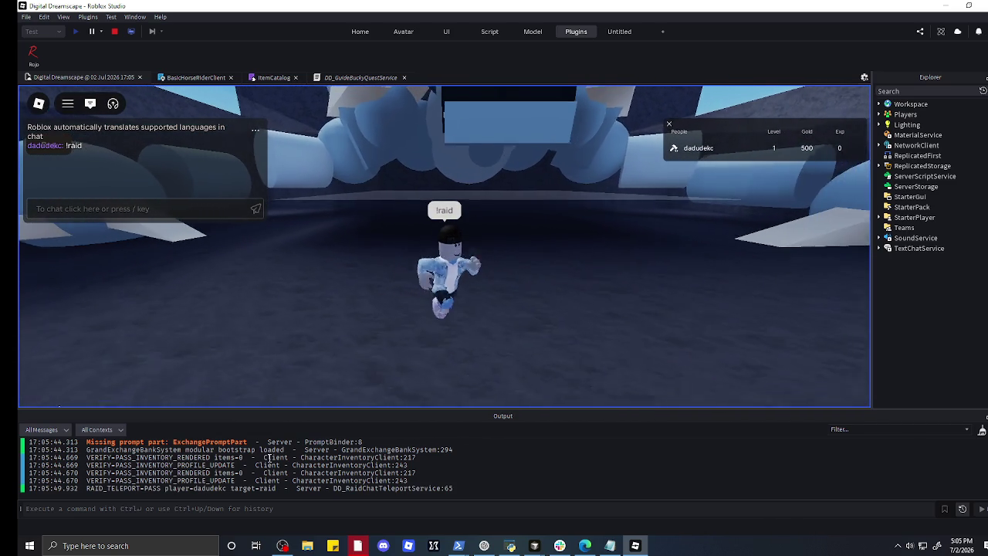
- Scroll the Output panel and select the RAID_TELEPORT log lines
{"action": "scroll", "coordinate": [212, 463], "scroll_direction": "up", "scroll_amount": 3}
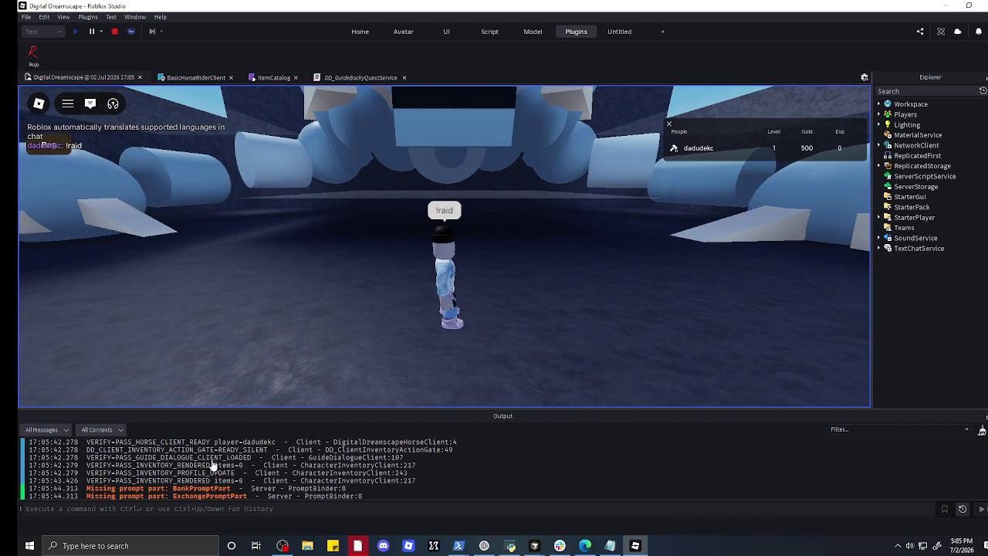
{"action": "scroll", "coordinate": [212, 463], "scroll_direction": "up", "scroll_amount": 10}
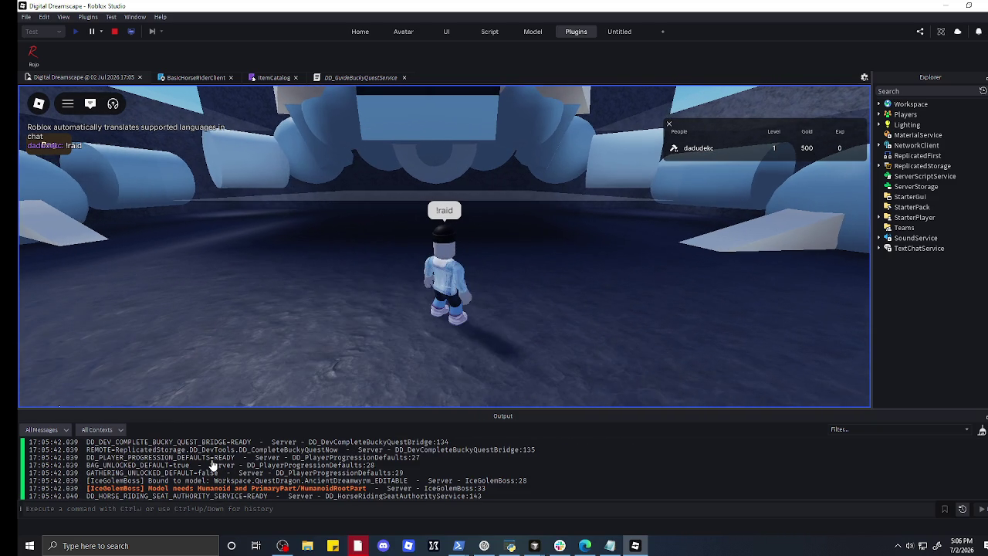
{"action": "scroll", "coordinate": [213, 463], "scroll_direction": "up", "scroll_amount": 3}
{"action": "scroll", "coordinate": [212, 463], "scroll_direction": "up", "scroll_amount": 1}
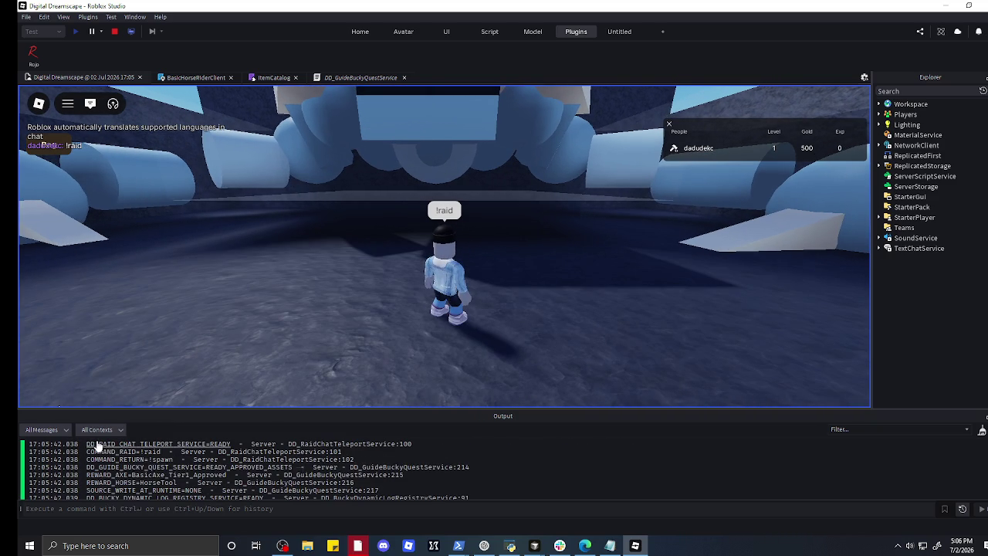
{"action": "mouse_move", "coordinate": [83, 443]}
{"action": "left_mouse_down"}
{"action": "mouse_move", "coordinate": [136, 505]}
{"action": "mouse_move", "coordinate": [203, 546]}
{"action": "left_mouse_up"}
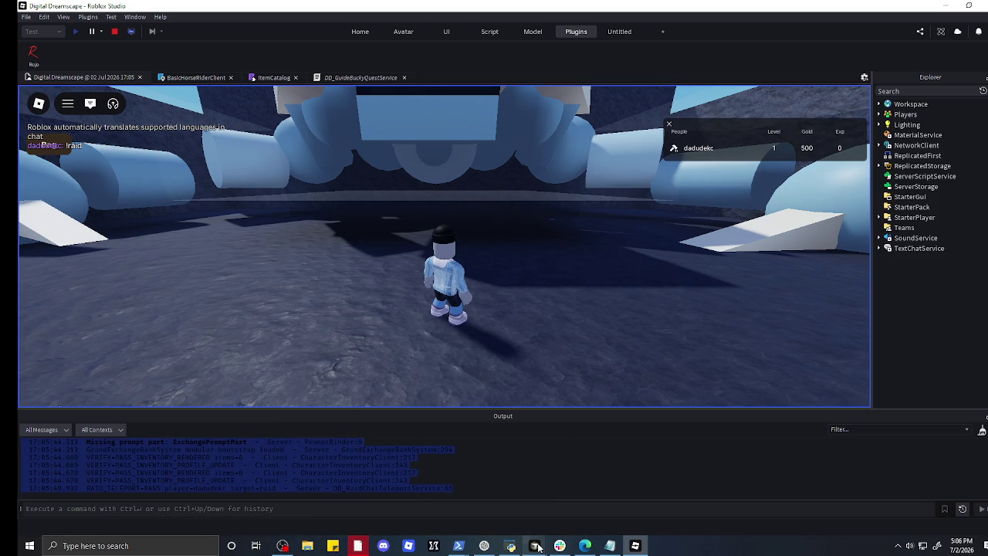
- Paste the copied Roblox Output log into Cursor's Agent-2 chat and send it
{"action": "mouse_move", "coordinate": [537, 546]}
{"action": "left_click", "coordinate": [699, 498]}
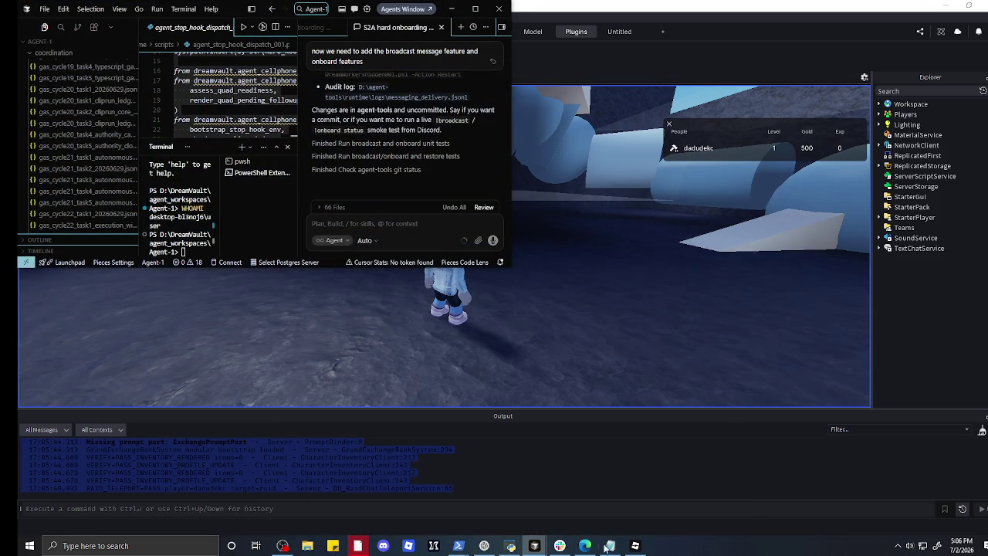
{"action": "left_click", "coordinate": [645, 548]}
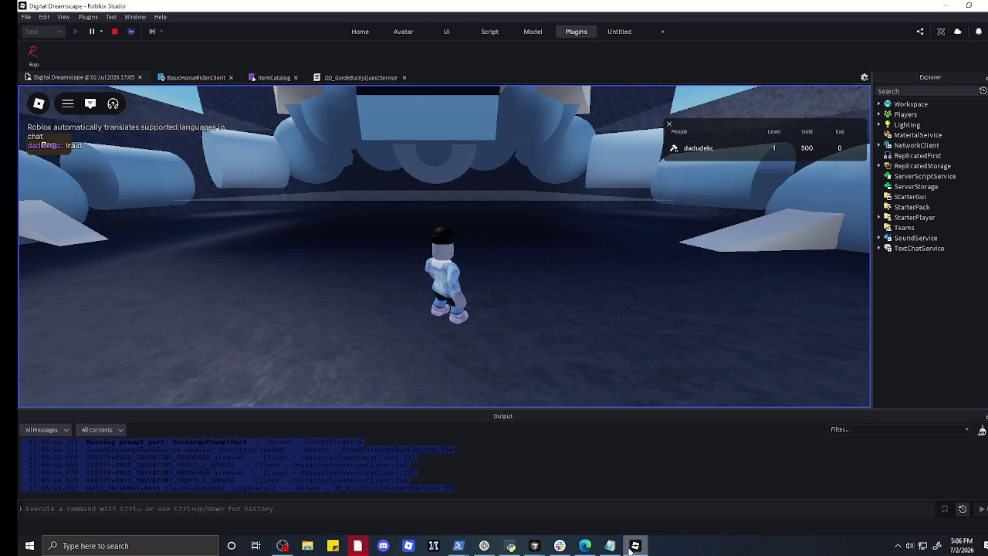
{"action": "mouse_move", "coordinate": [534, 546]}
{"action": "mouse_move", "coordinate": [589, 519]}
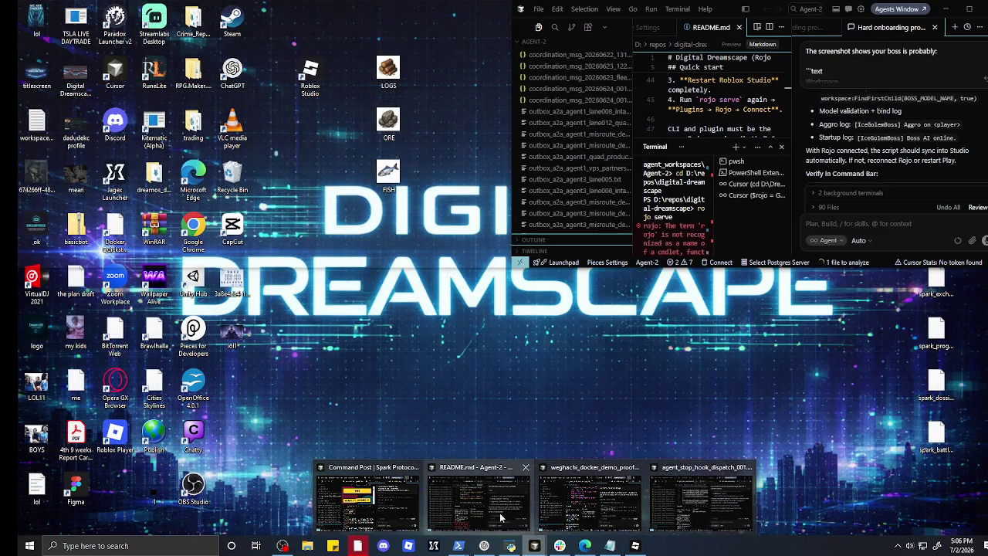
{"action": "left_click", "coordinate": [478, 502]}
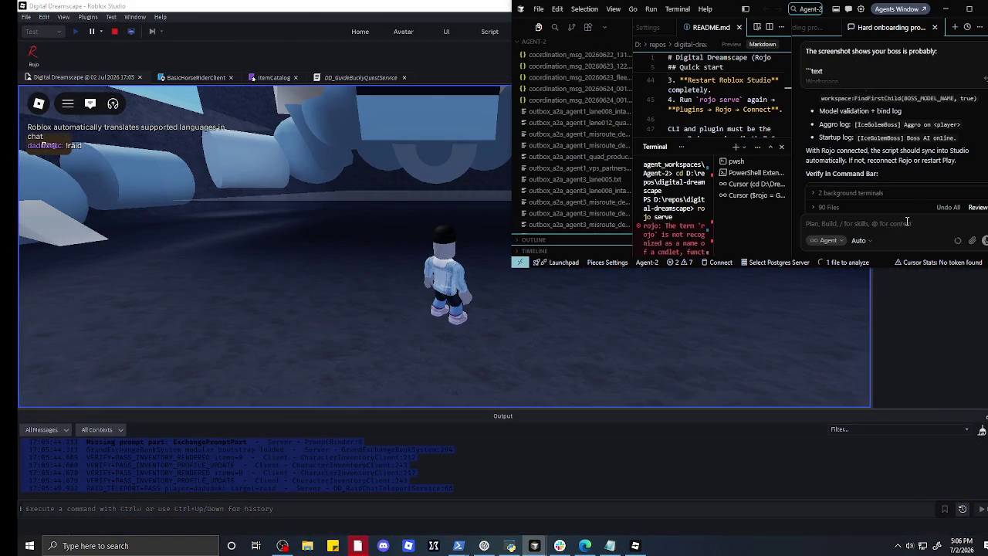
{"action": "key", "text": "ctrl+v"}
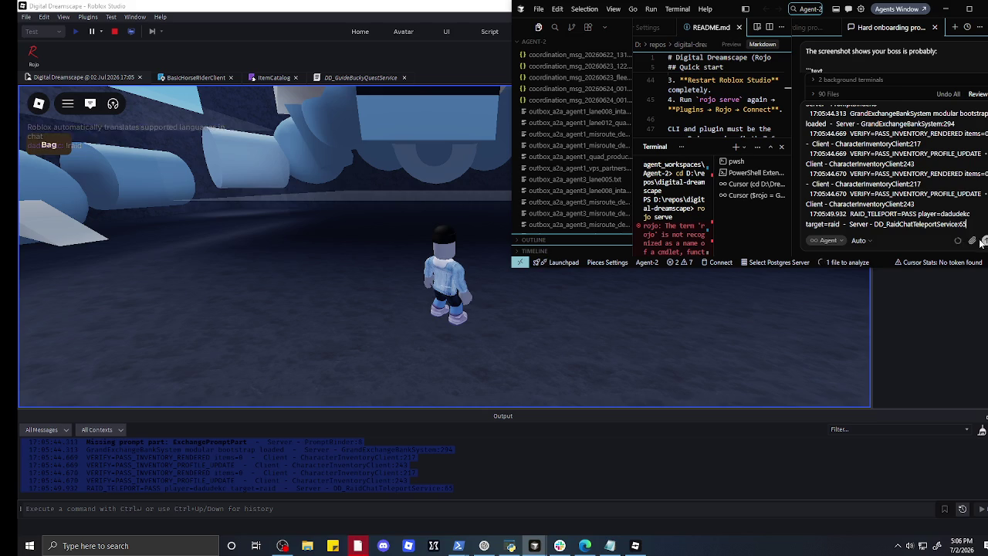
{"action": "key", "text": "Return"}
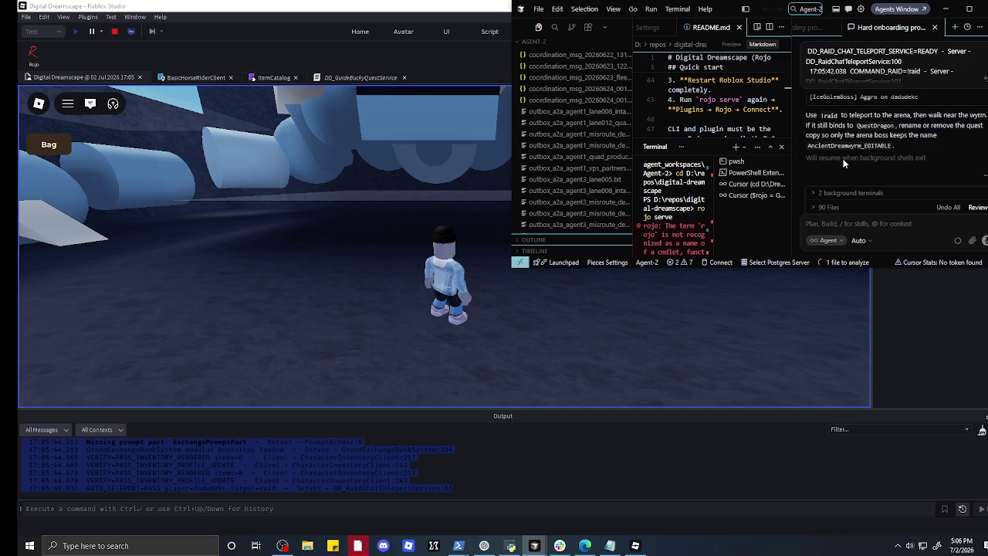
- Read the agent's reply about the IceGolemBoss setup, then return to Roblox Studio
{"action": "mouse_move", "coordinate": [132, 212]}
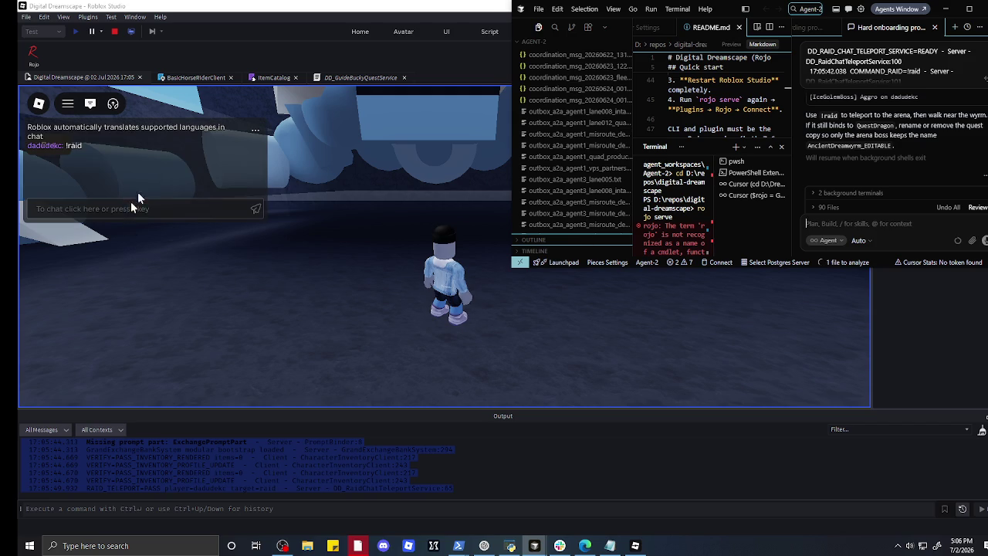
{"action": "scroll", "coordinate": [857, 147], "scroll_direction": "up", "scroll_amount": 2}
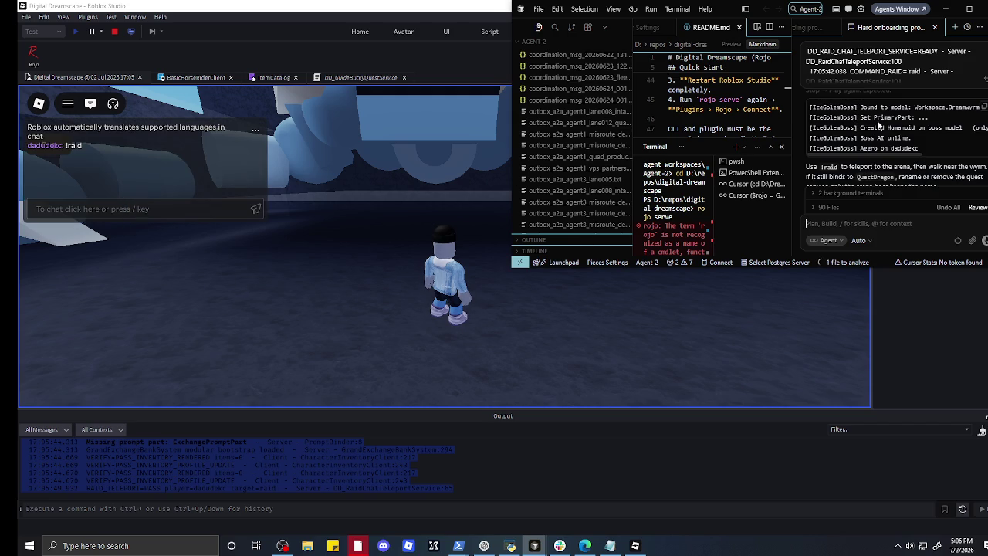
{"action": "scroll", "coordinate": [878, 125], "scroll_direction": "up", "scroll_amount": 3}
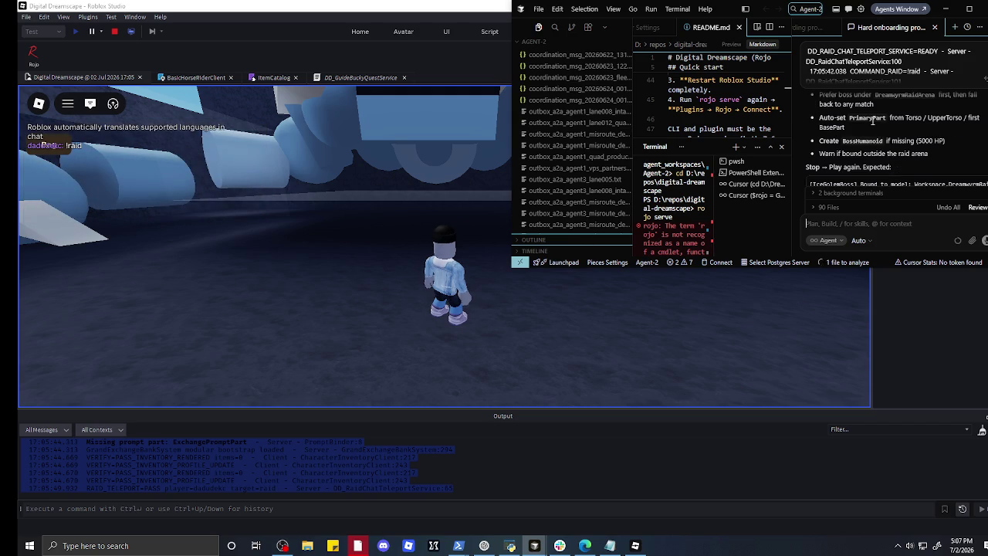
{"action": "scroll", "coordinate": [871, 122], "scroll_direction": "down", "scroll_amount": 1}
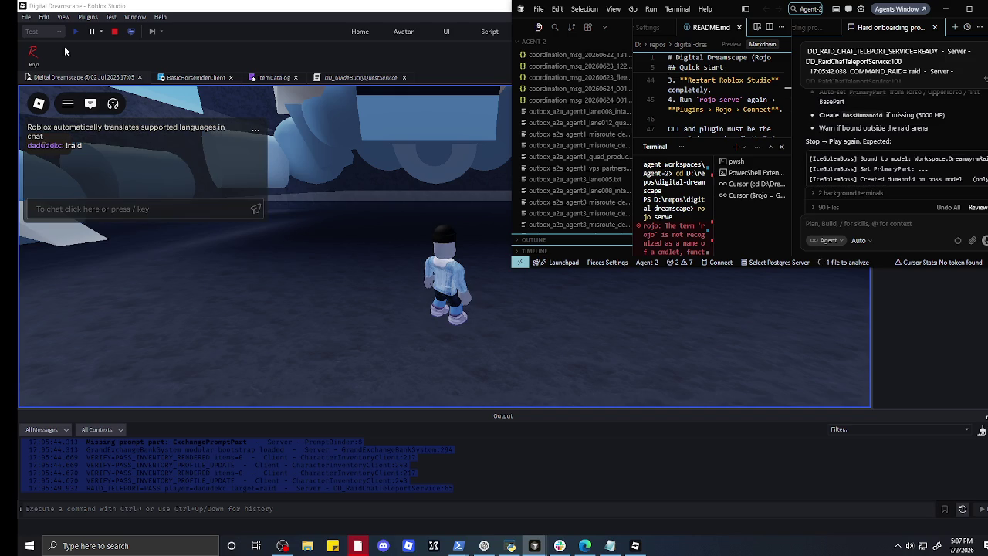
{"action": "left_click", "coordinate": [119, 36]}
- Stop and restart the playtest, send !raid in chat, and select the Output log lines
{"action": "left_click", "coordinate": [118, 36]}
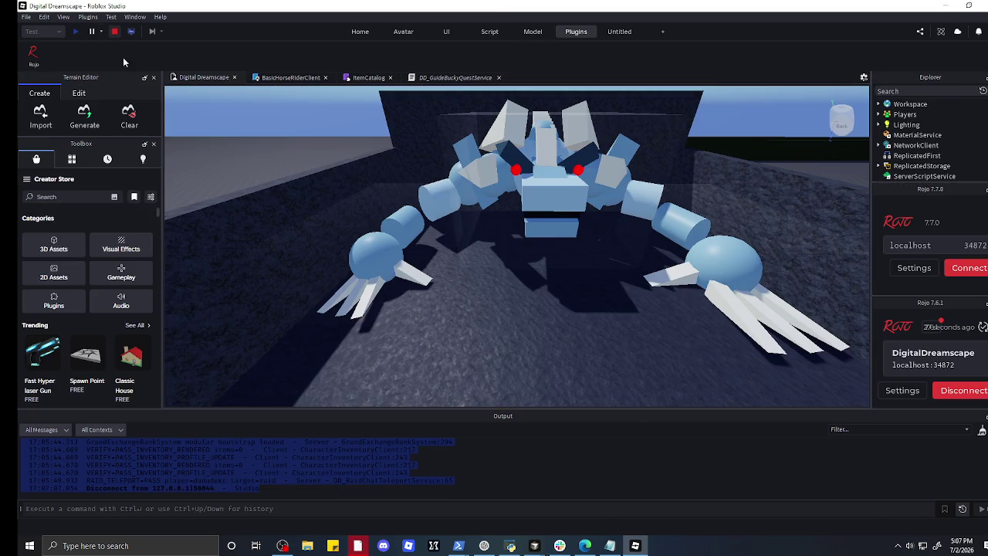
{"action": "left_click", "coordinate": [75, 32]}
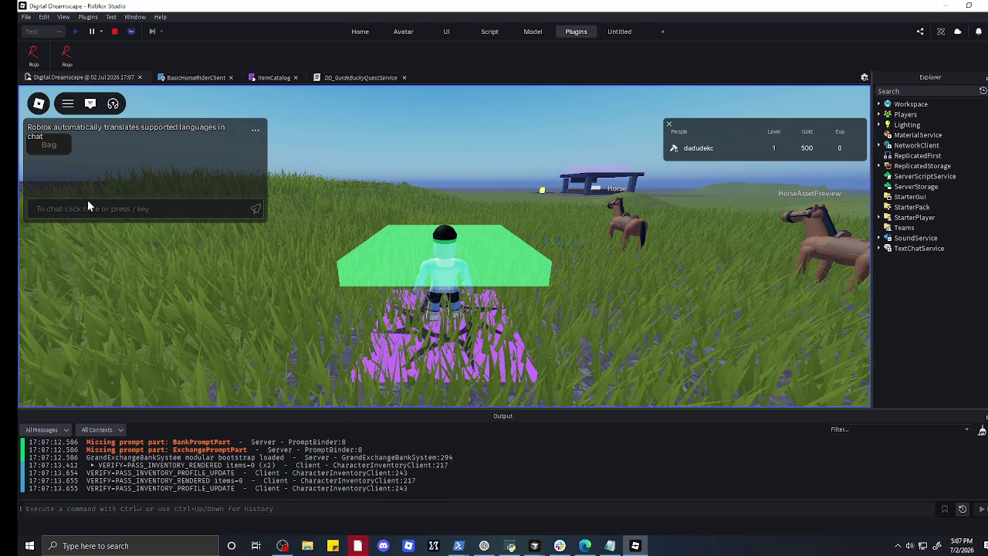
{"action": "left_click", "coordinate": [86, 204]}
{"action": "type", "text": "!raid"}
{"action": "key", "text": "Return"}
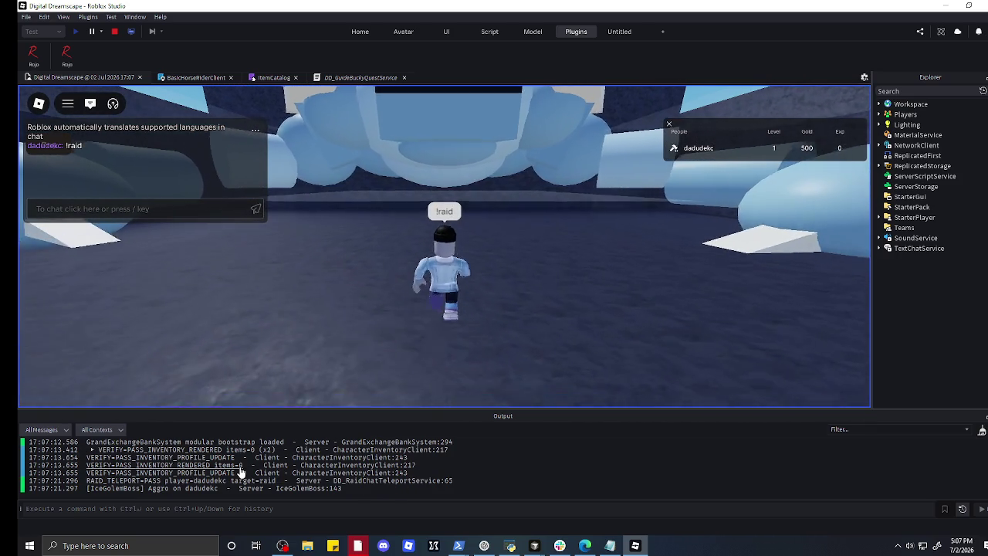
{"action": "scroll", "coordinate": [234, 471], "scroll_direction": "up", "scroll_amount": 5}
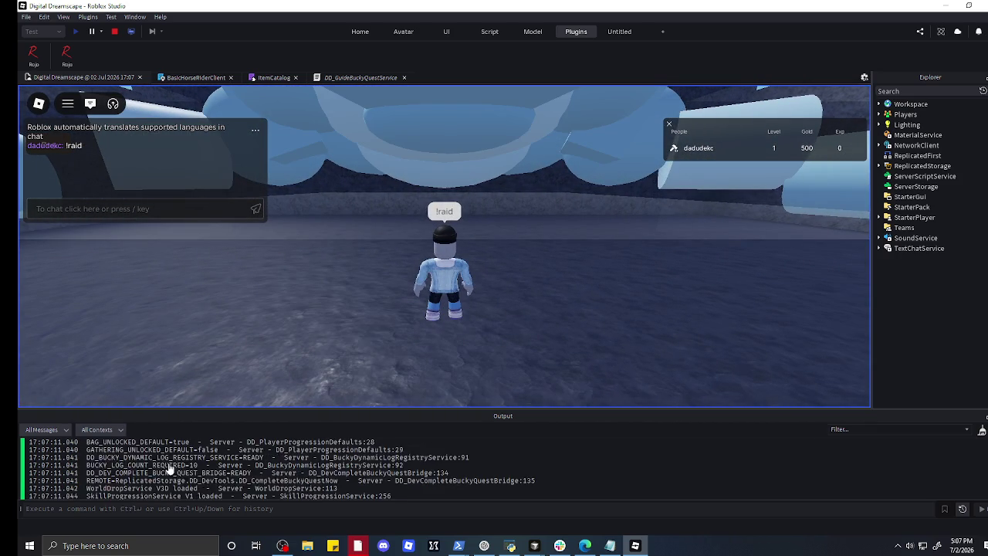
{"action": "left_click_drag", "start_coordinate": [86, 448], "coordinate": [244, 545]}
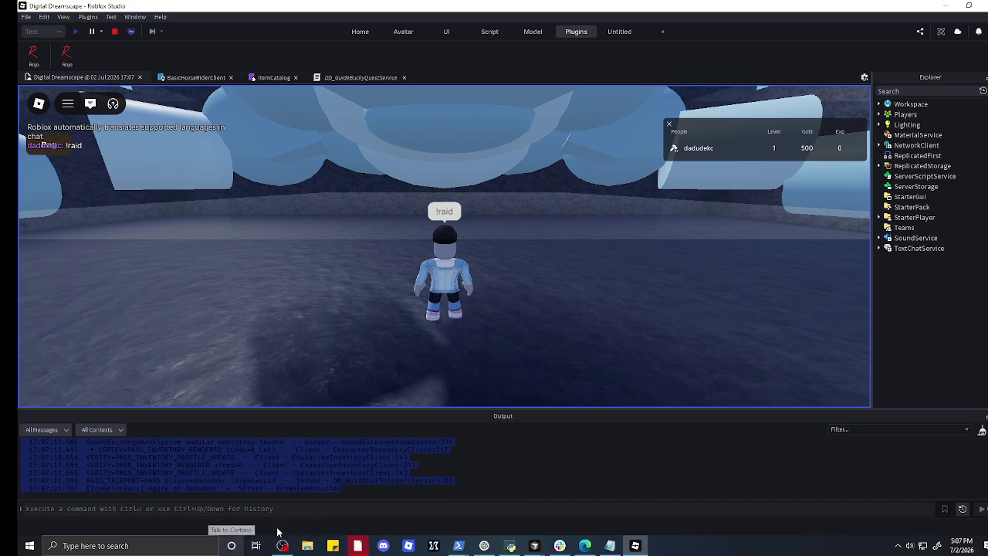
- Submit the pasted IceGolemBoss log lines in the Agent-2 chat for verification
{"action": "mouse_move", "coordinate": [557, 545]}
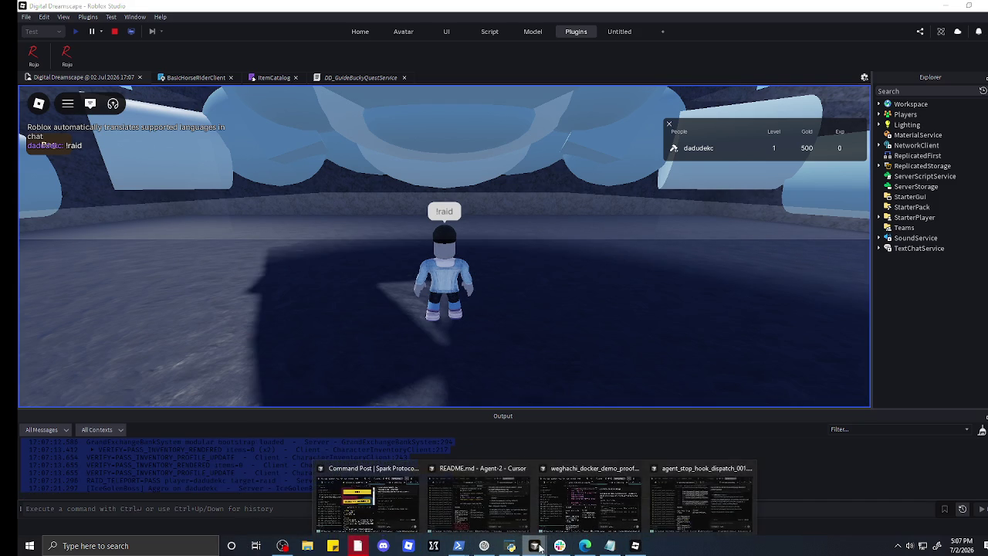
{"action": "left_click", "coordinate": [686, 502]}
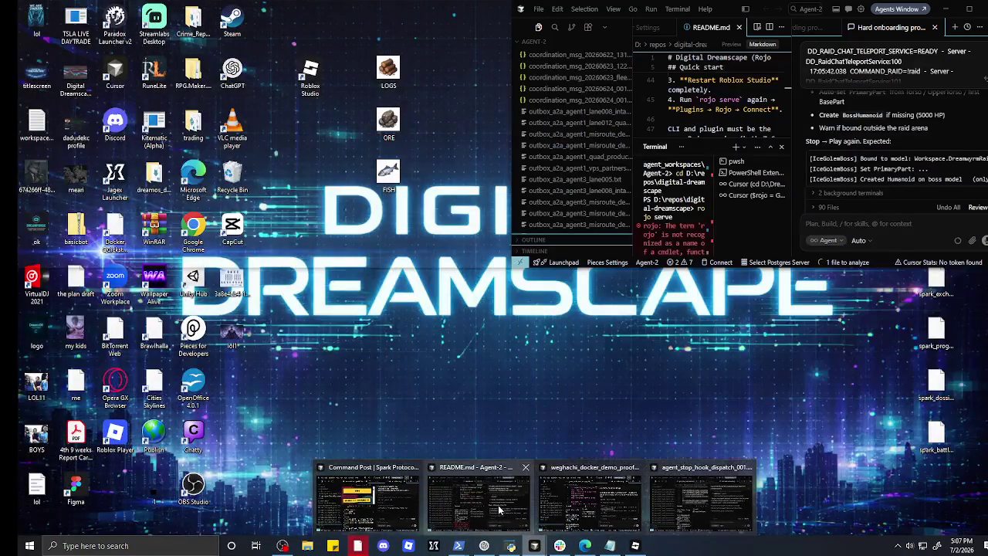
{"action": "left_click", "coordinate": [497, 504]}
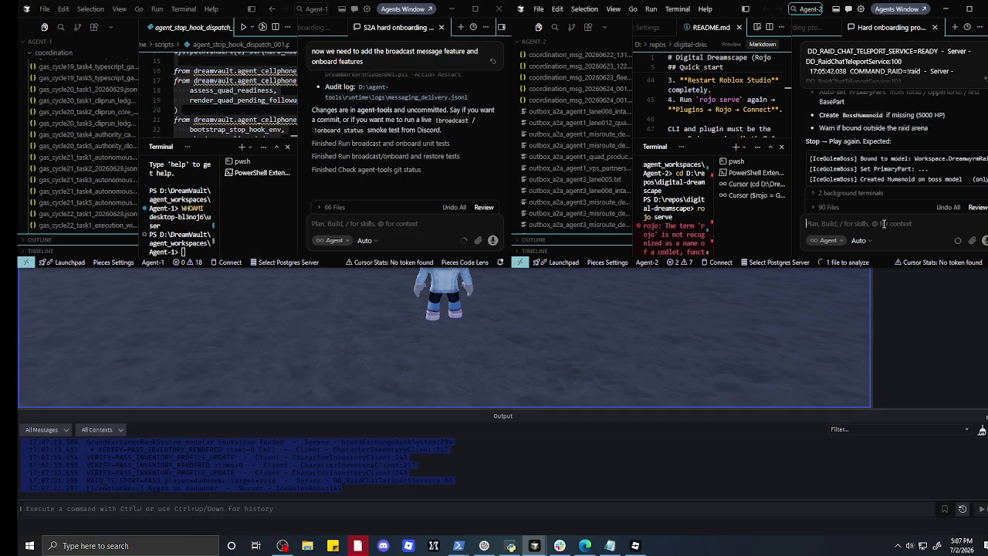
{"action": "left_click", "coordinate": [984, 241]}
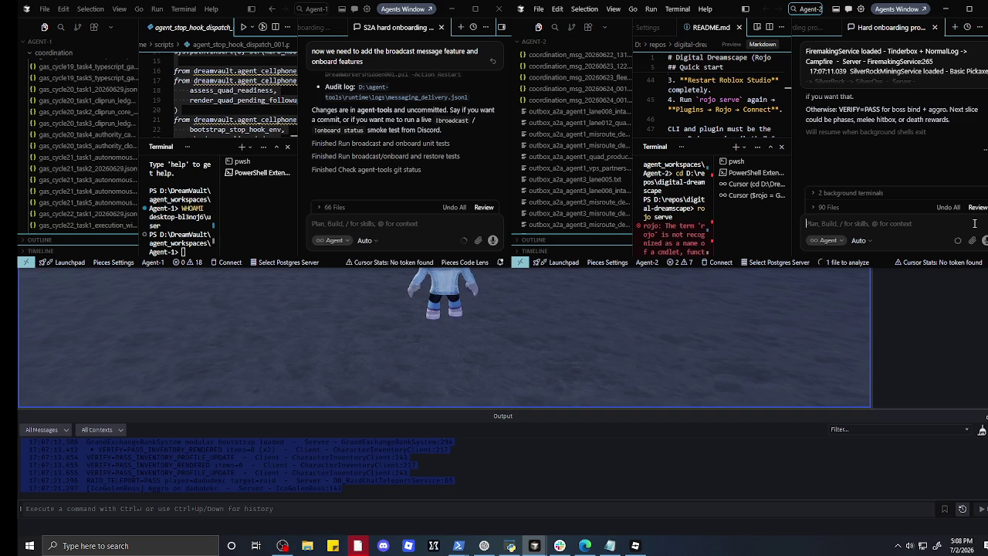
{"action": "left_click", "coordinate": [974, 223]}
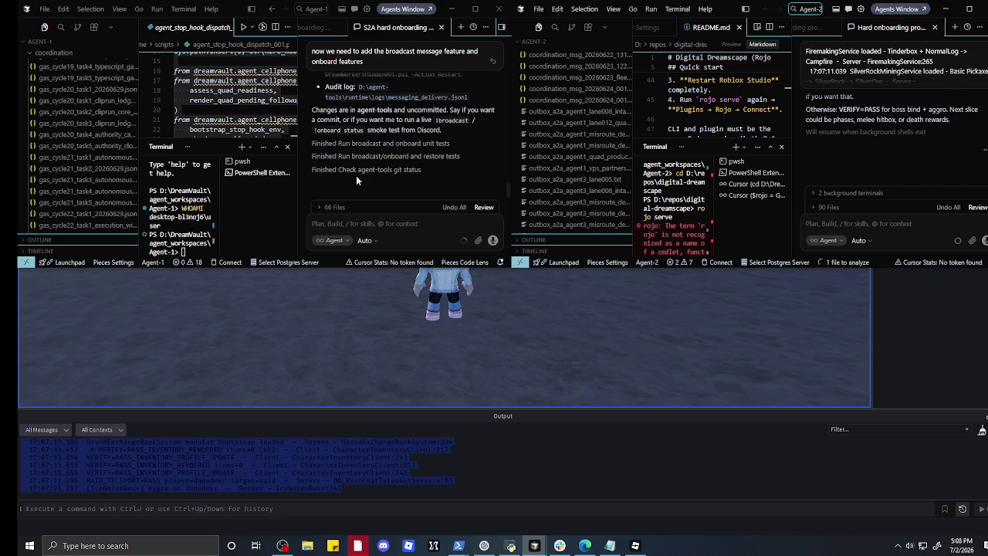
{"action": "scroll", "coordinate": [355, 180], "scroll_direction": "up", "scroll_amount": 1}
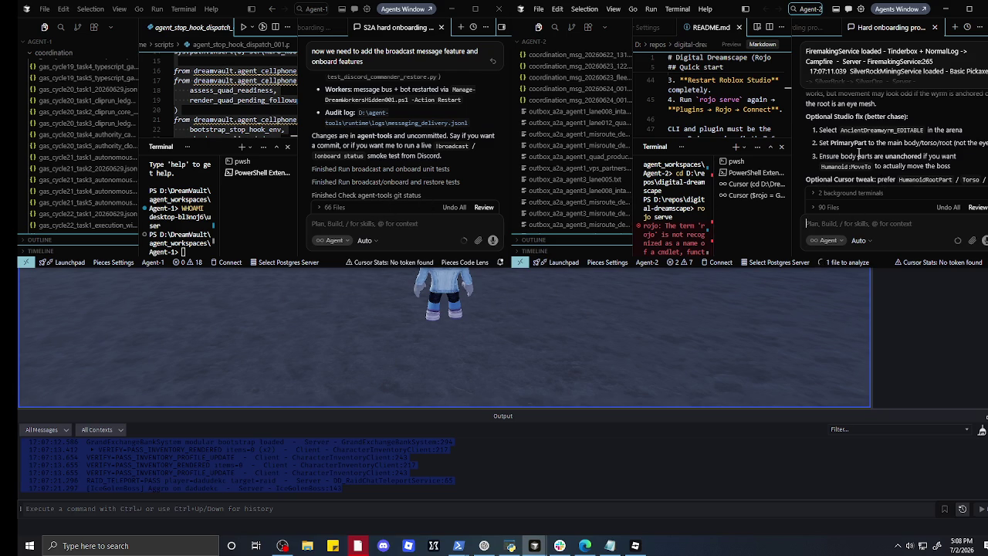
{"action": "scroll", "coordinate": [858, 155], "scroll_direction": "up", "scroll_amount": 1}
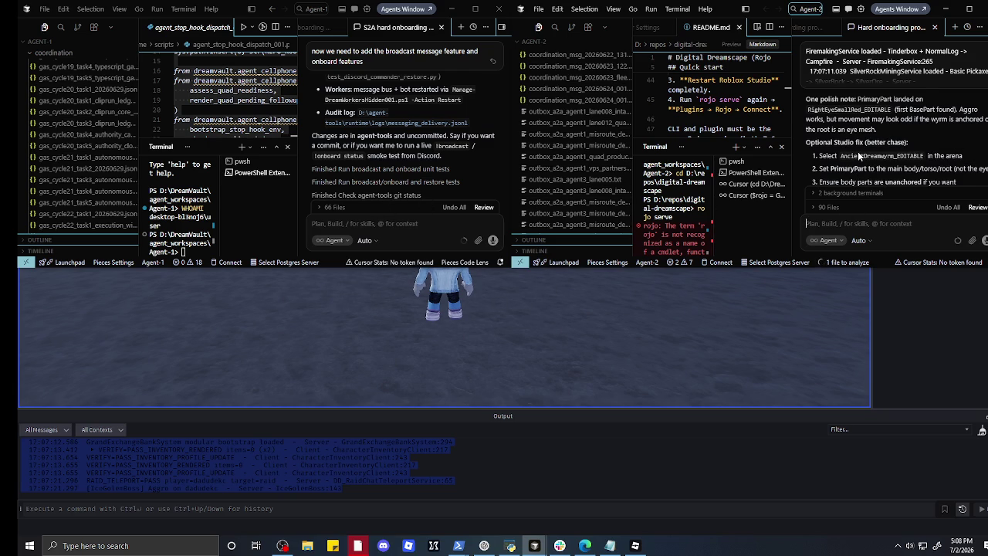
{"action": "scroll", "coordinate": [858, 155], "scroll_direction": "up", "scroll_amount": 2}
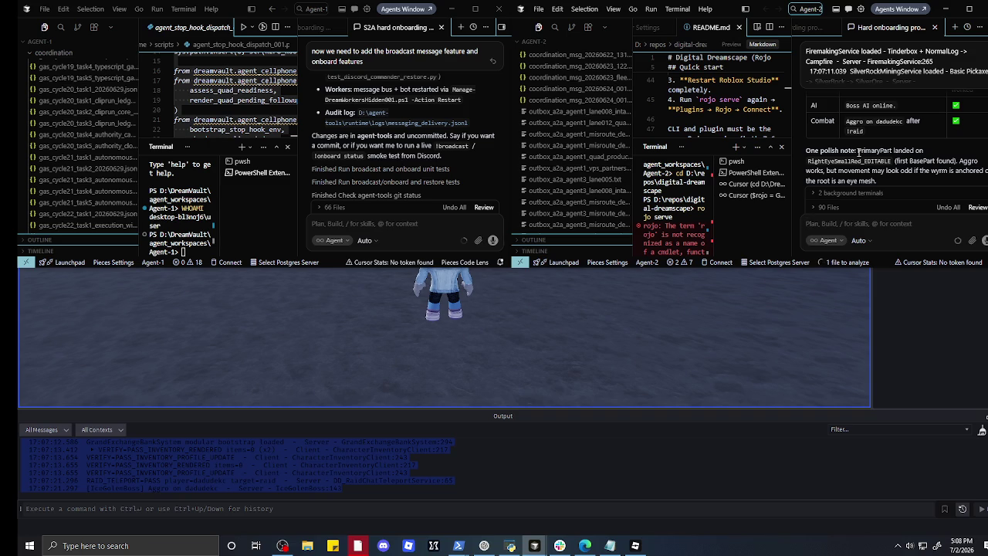
{"action": "scroll", "coordinate": [858, 154], "scroll_direction": "up", "scroll_amount": 1}
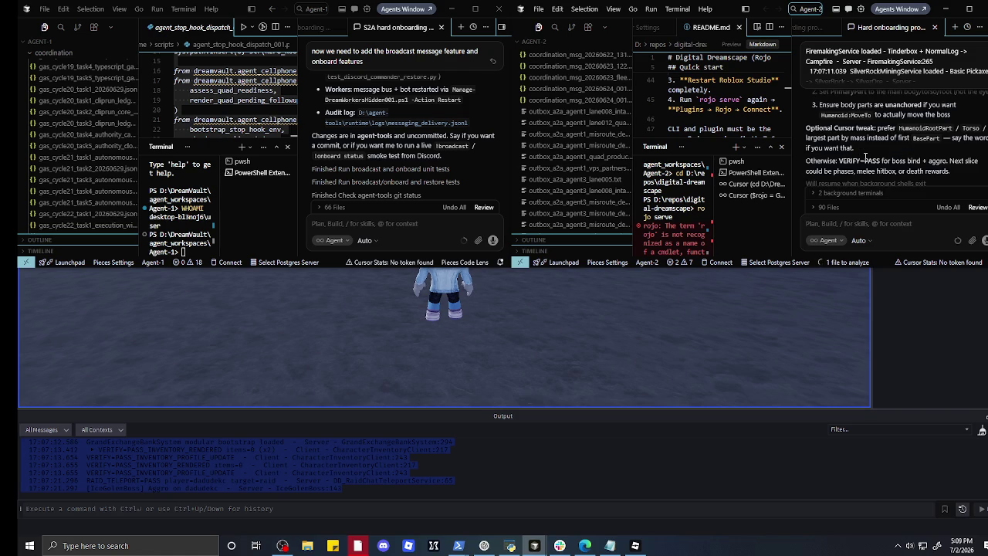
- View the ice golem boss in the running playtest, then restore down the Studio window
{"action": "left_click", "coordinate": [532, 301]}
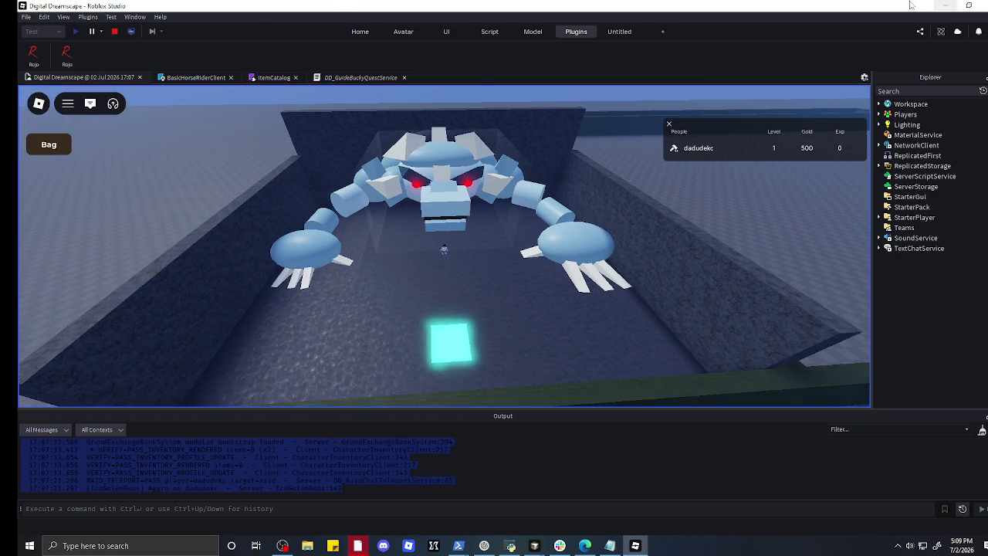
{"action": "left_click", "coordinate": [946, 5]}
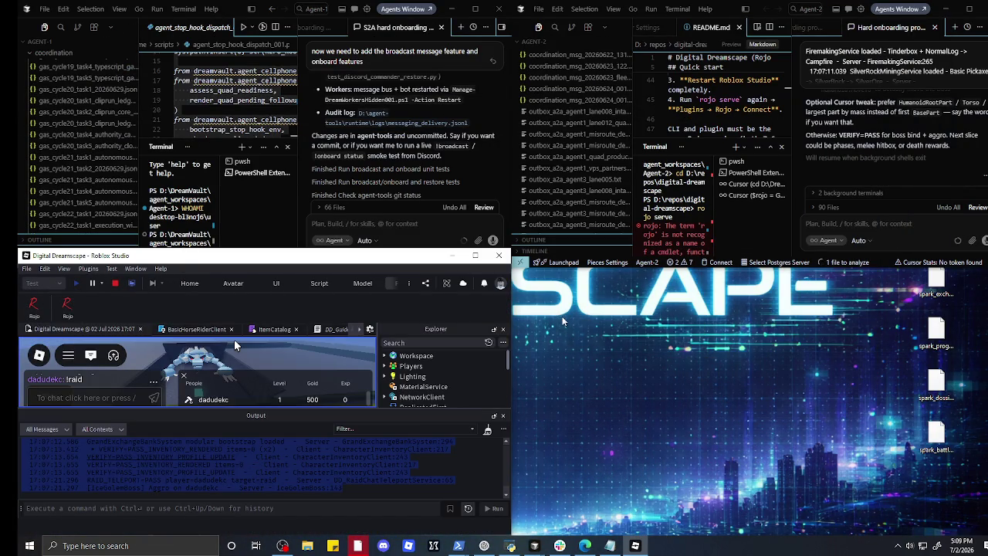
- Dictate and send Agent-2 a request to point Bucky's dialogue to an axe-teaching forester NPC
{"action": "left_click", "coordinate": [843, 226]}
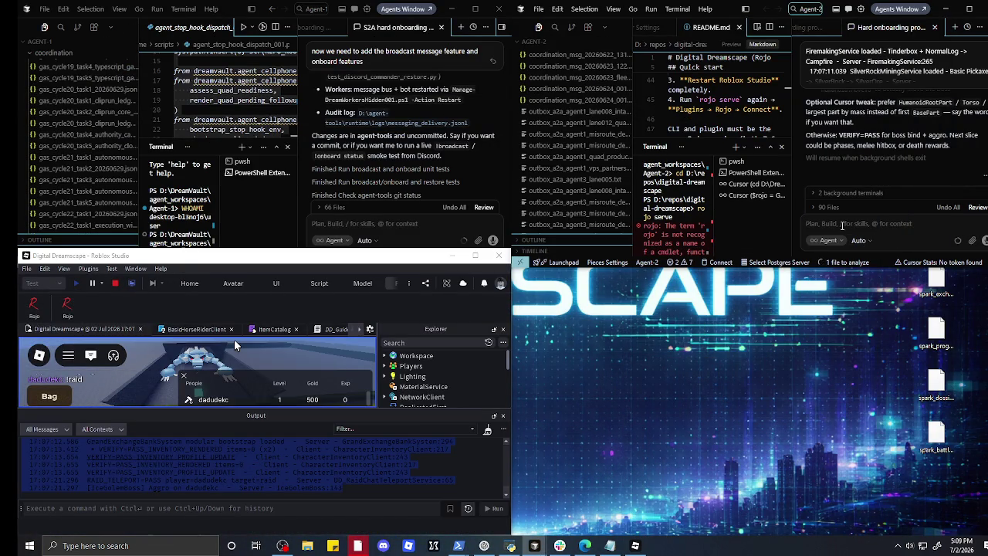
{"action": "type", "text": "so"}
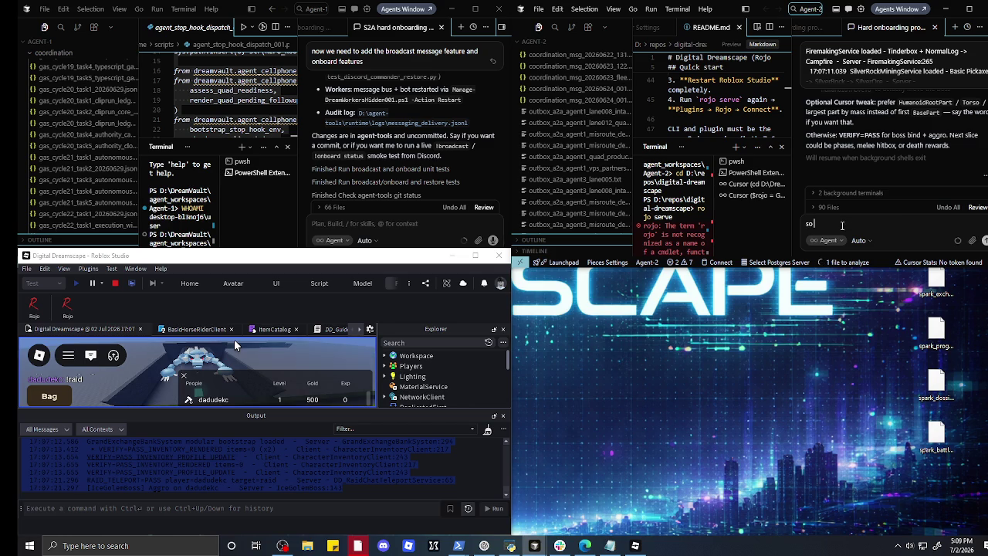
{"action": "type", "text": " now we need the"}
{"action": "type", "text": "end of"}
{"action": "key", "text": "BackSpace"}
{"action": "key", "text": "BackSpace"}
{"action": "key", "text": "BackSpace"}
{"action": "type", "text": "end"}
{"action": "key", "text": "BackSpace"}
{"action": "key", "text": "BackSpace"}
{"action": "key", "text": "BackSpace"}
{"action": "key", "text": "BackSpace"}
{"action": "key", "text": "BackSpace"}
{"action": "left_click", "coordinate": [985, 241]}
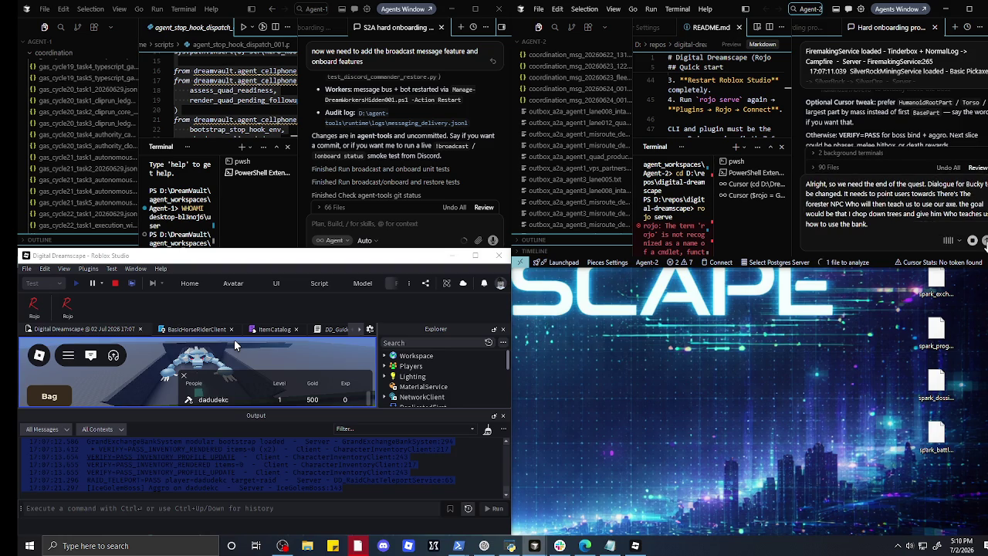
{"action": "left_click", "coordinate": [984, 242]}
{"action": "left_click", "coordinate": [984, 241]}
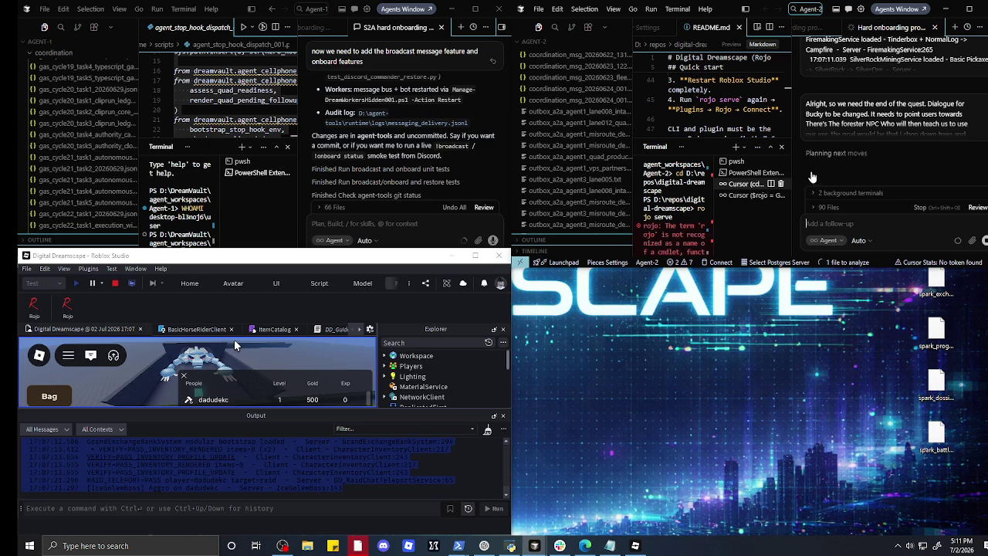
{"action": "scroll", "coordinate": [871, 166], "scroll_direction": "up", "scroll_amount": 3}
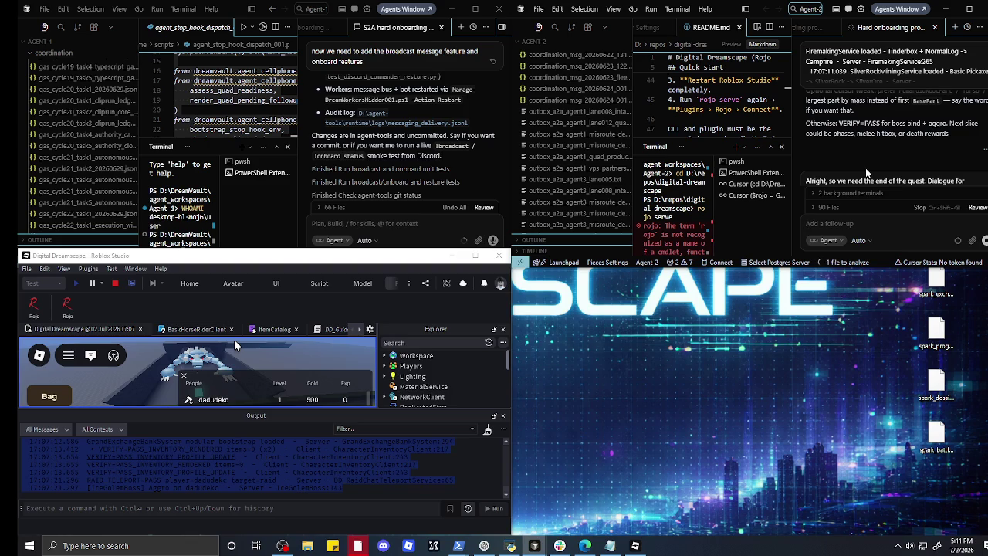
{"action": "scroll", "coordinate": [865, 168], "scroll_direction": "up", "scroll_amount": 1}
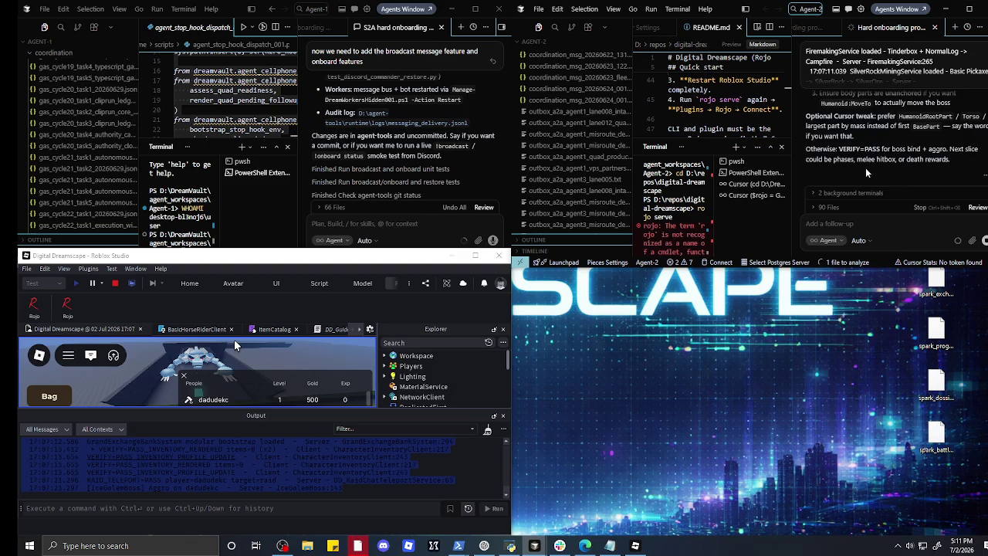
{"action": "scroll", "coordinate": [865, 168], "scroll_direction": "up", "scroll_amount": 1}
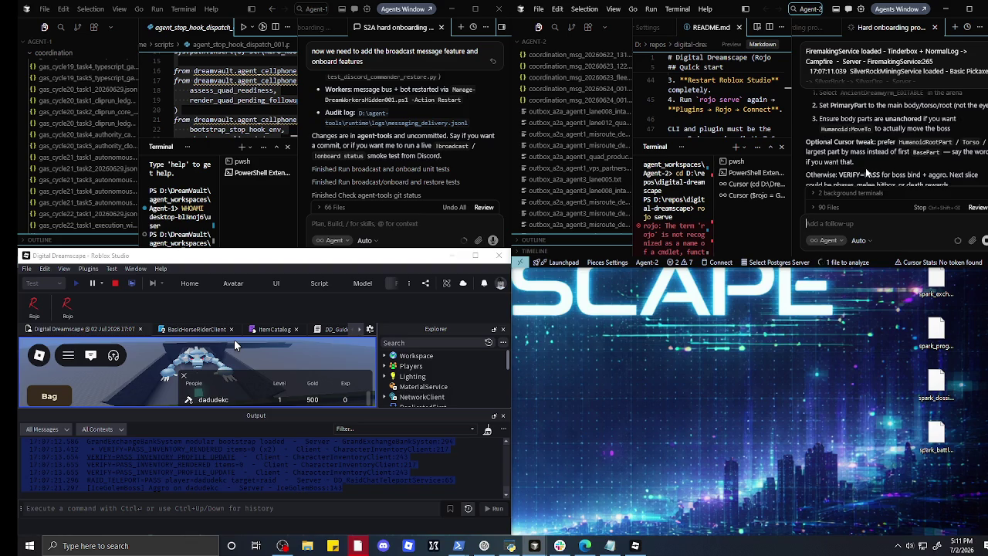
{"action": "scroll", "coordinate": [867, 173], "scroll_direction": "up", "scroll_amount": 1}
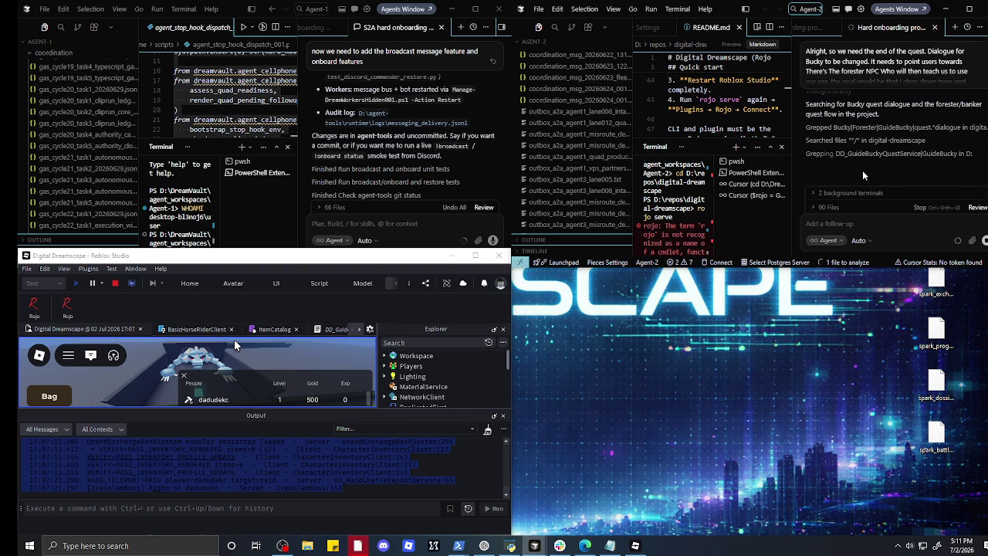
{"action": "left_click", "coordinate": [484, 546]}
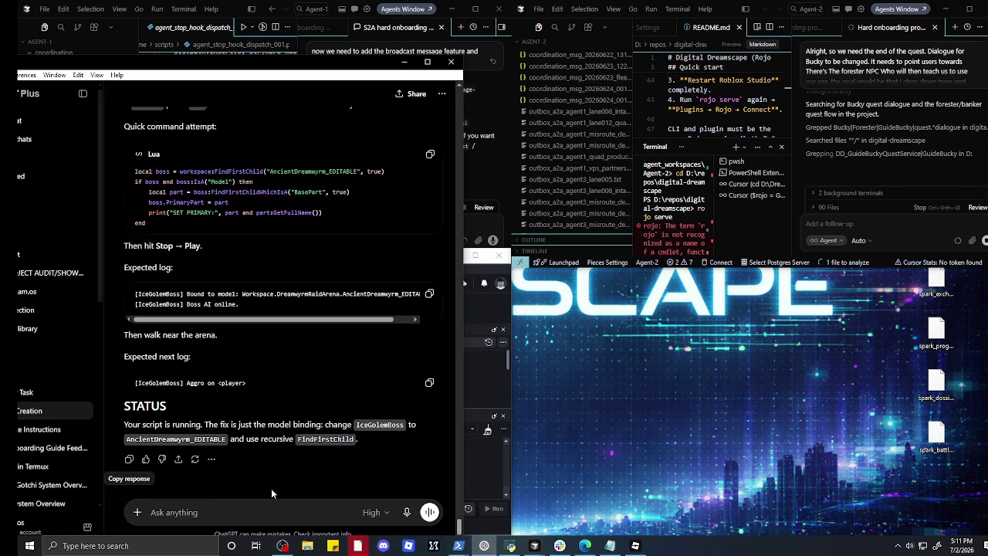
- Ask ChatGPT to generate a forester NPC, rechecking the earlier quest request's forester wording
{"action": "type", "text": "we need to ge"}
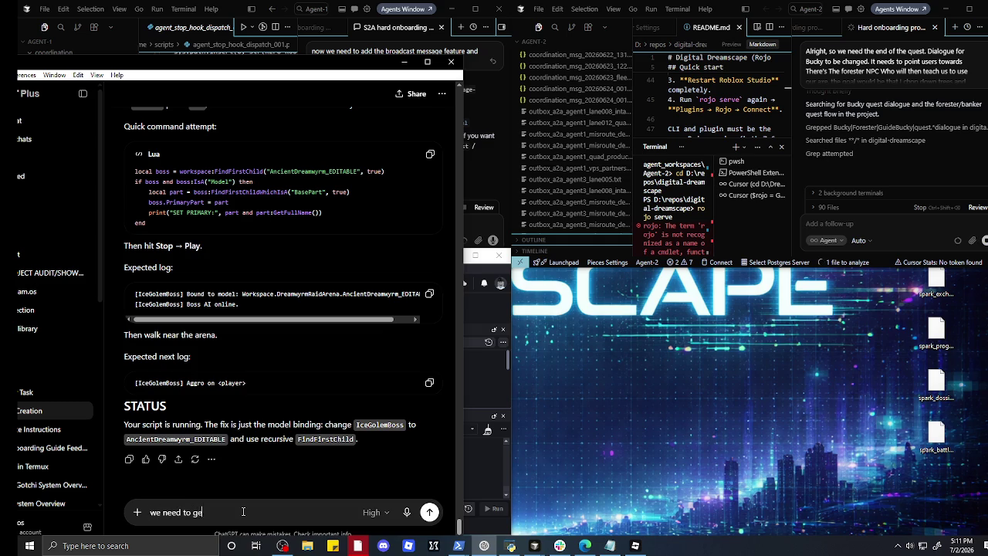
{"action": "type", "text": "nerate a freaky forec"}
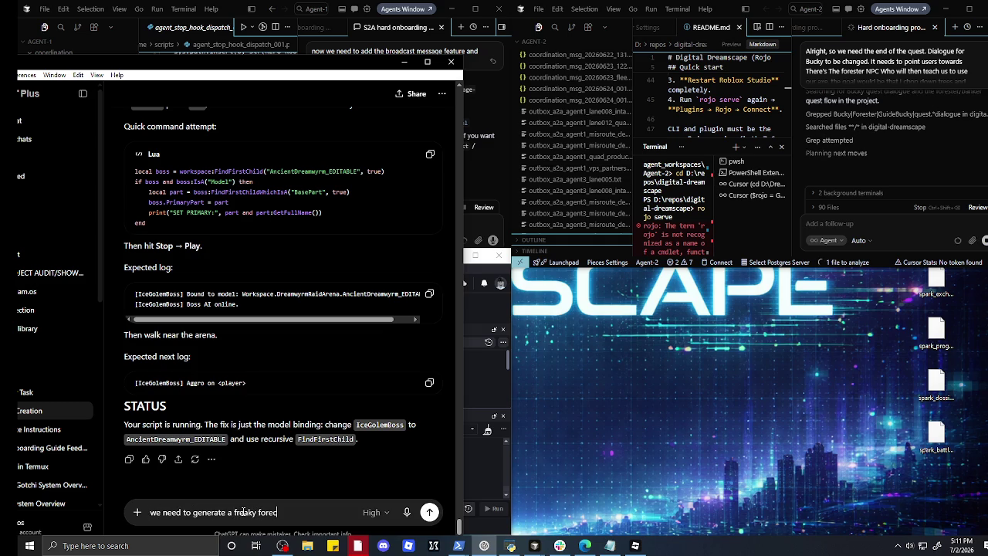
{"action": "key", "text": "BackSpace"}
{"action": "key", "text": "BackSpace"}
{"action": "key", "text": "BackSpace"}
{"action": "key", "text": "BackSpace"}
{"action": "key", "text": "BackSpace"}
{"action": "key", "text": "BackSpace"}
{"action": "type", "text": "orester npc"}
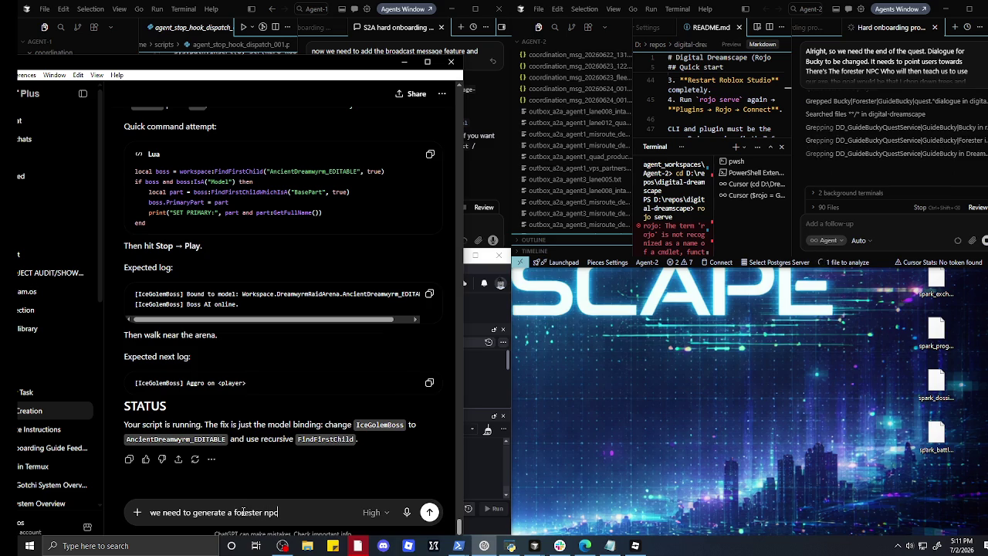
{"action": "type", "text": " who w"}
{"action": "left_click", "coordinate": [833, 81]}
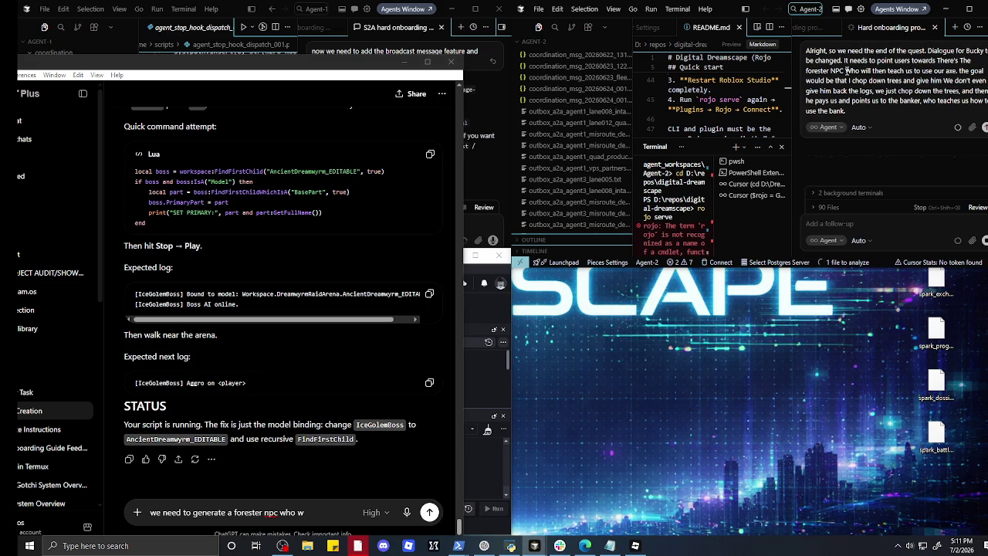
{"action": "mouse_move", "coordinate": [847, 70]}
{"action": "left_mouse_down"}
{"action": "mouse_move", "coordinate": [984, 80]}
{"action": "mouse_move", "coordinate": [941, 80]}
{"action": "left_mouse_up"}
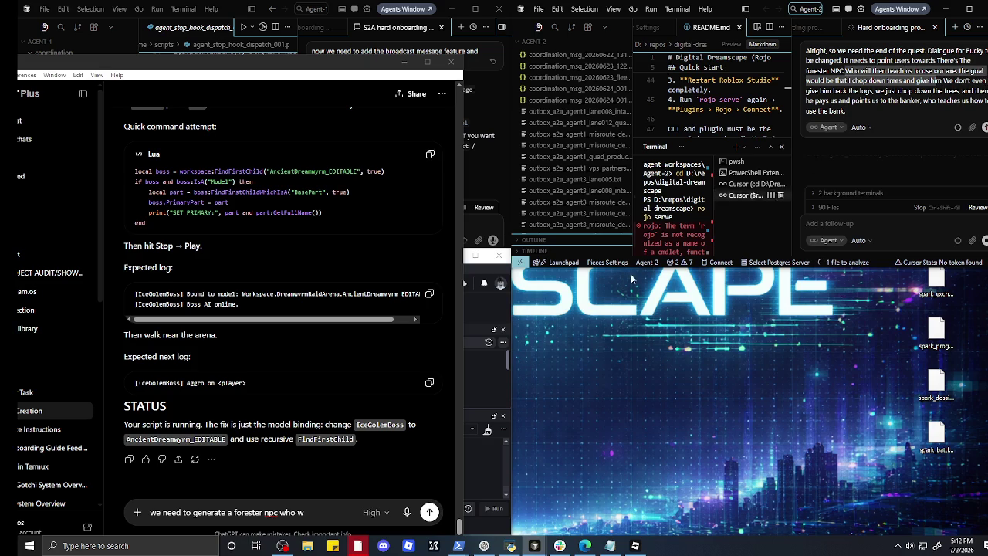
{"action": "left_click", "coordinate": [327, 518]}
{"action": "key", "text": "BackSpace"}
{"action": "key", "text": "BackSpace"}
{"action": "key", "text": "BackSpace"}
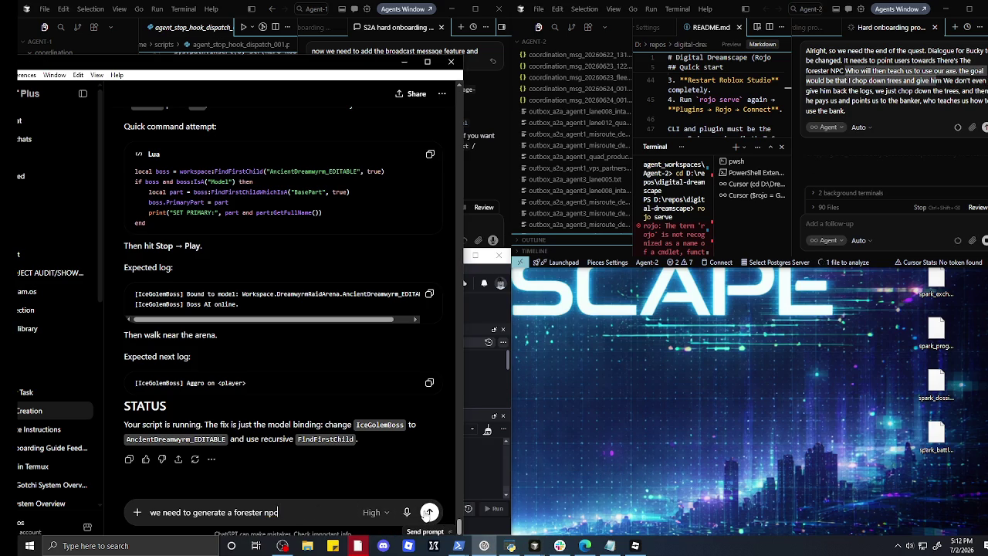
{"action": "left_click", "coordinate": [430, 511]}
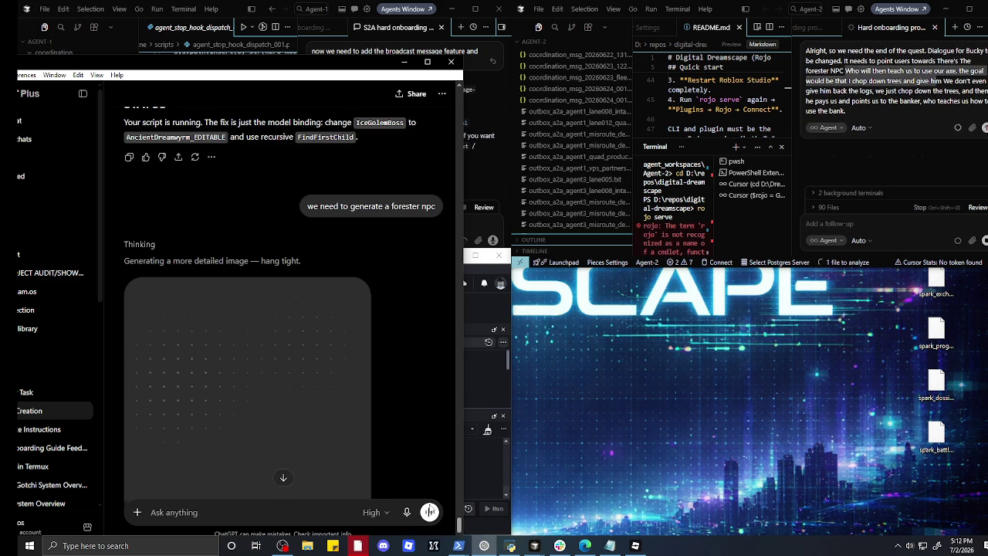
- Move the ChatGPT window fully into view and start a fresh conversation
{"action": "scroll", "coordinate": [359, 457], "scroll_direction": "down", "scroll_amount": 3}
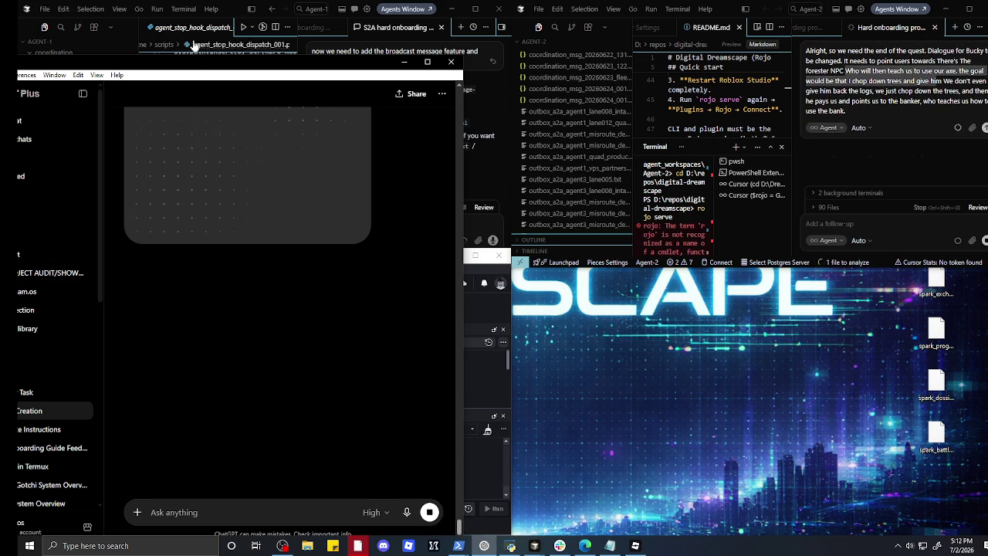
{"action": "left_click_drag", "start_coordinate": [196, 67], "coordinate": [357, 65]}
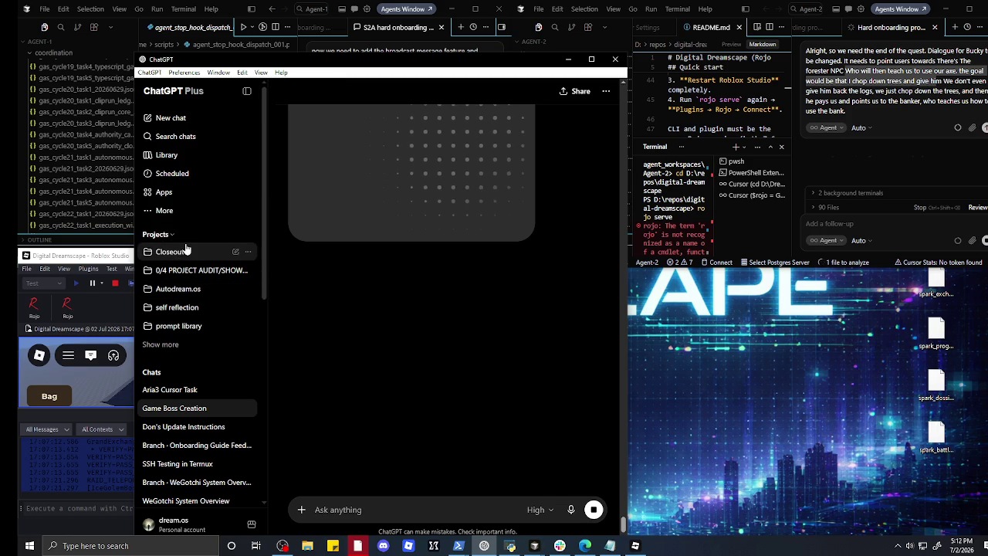
{"action": "left_click", "coordinate": [198, 122]}
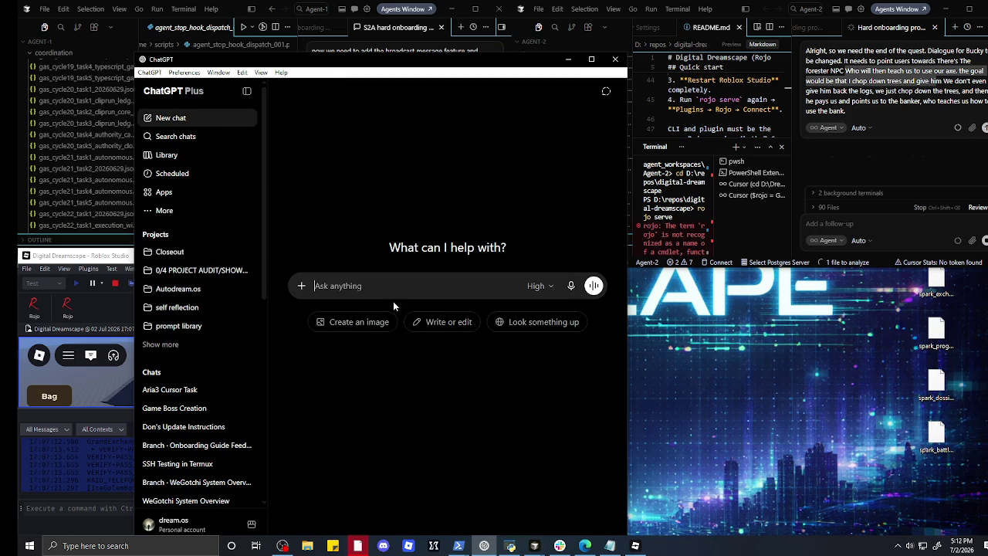
- Request Command Bar code that generates a forester NPC, then check on the coding agent
{"action": "type", "text": "w"}
{"action": "key", "text": "BackSpace"}
{"action": "type", "text": "we nee"}
{"action": "type", "text": "d to usde the co"}
{"action": "type", "text": "mmand bar to"}
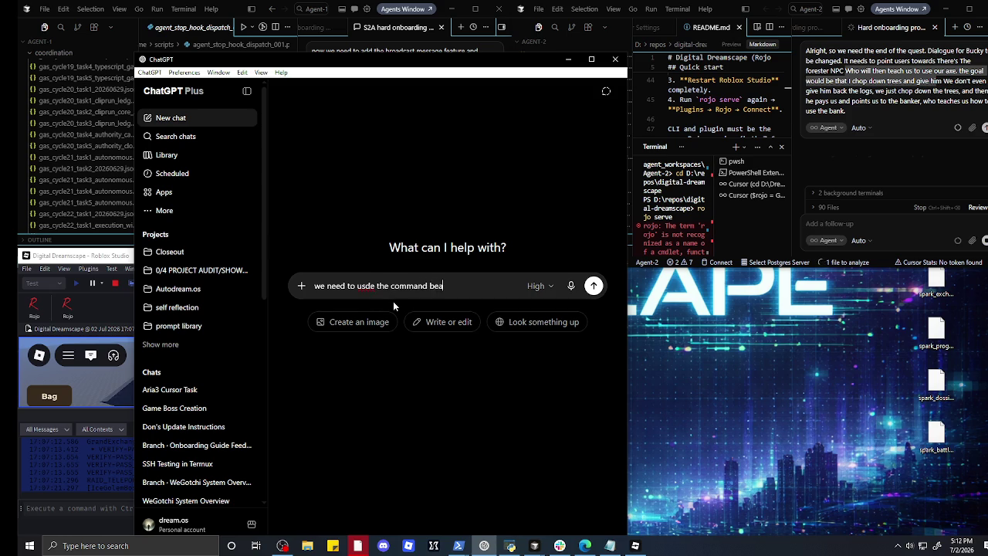
{"action": "type", "text": " generate t"}
{"action": "key", "text": "BackSpace"}
{"action": "type", "text": "a fore"}
{"action": "type", "text": "sd"}
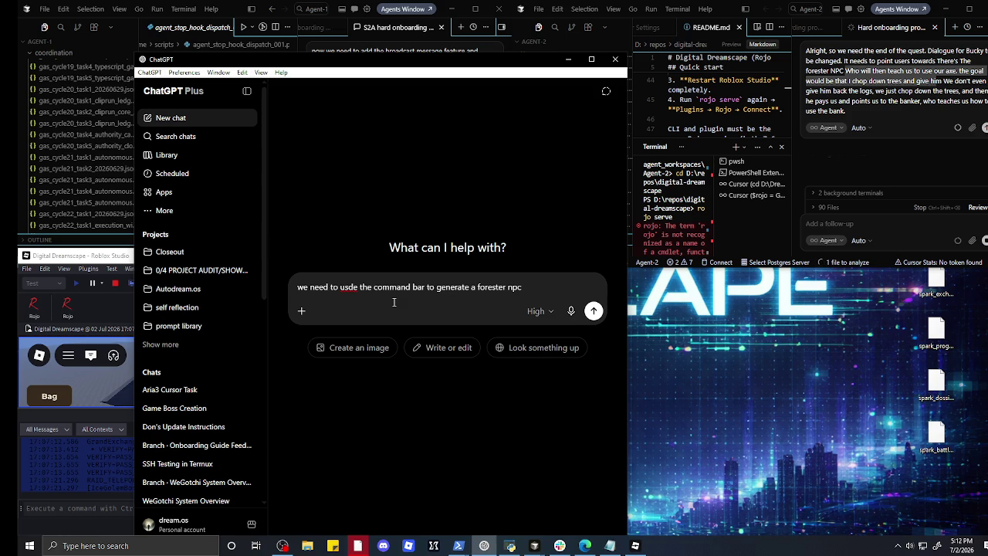
{"action": "key", "text": "Return"}
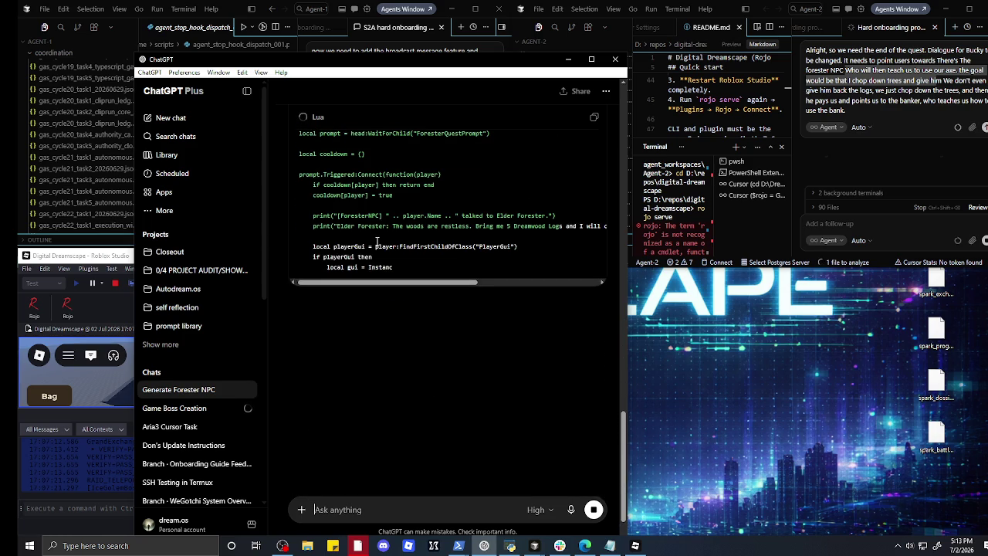
{"action": "left_click", "coordinate": [804, 170]}
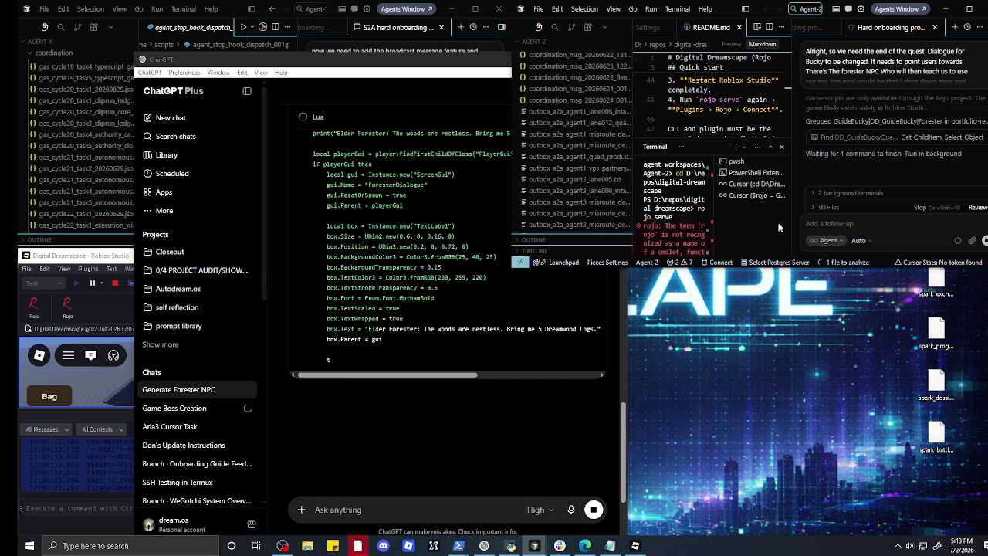
- Copy ChatGPT's generated ForesterNPC Lua script
{"action": "left_click", "coordinate": [471, 348]}
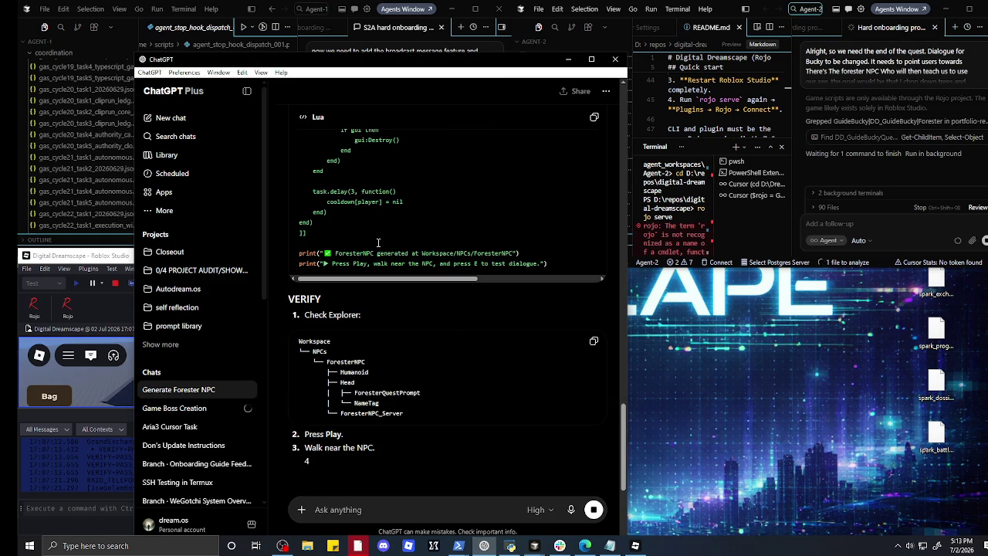
{"action": "scroll", "coordinate": [547, 215], "scroll_direction": "up", "scroll_amount": 2}
{"action": "left_click", "coordinate": [593, 117]}
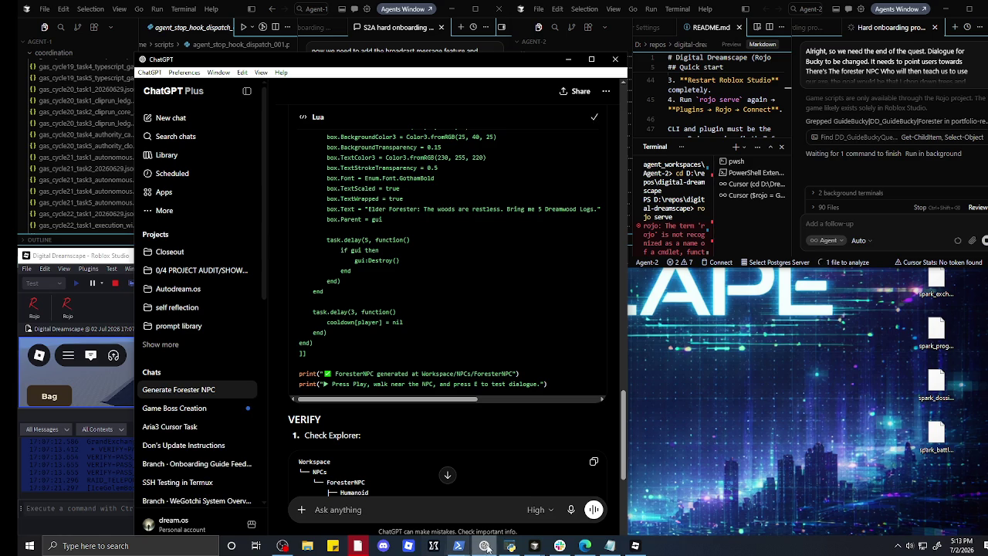
- Paste the script into Studio's Command Bar, stop the play test and maximize Studio
{"action": "left_click", "coordinate": [510, 546]}
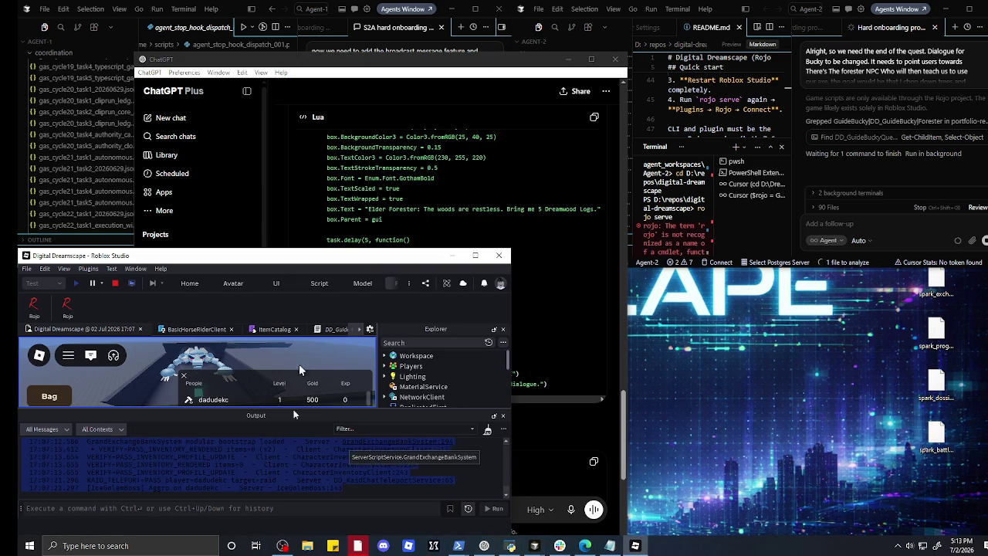
{"action": "left_click", "coordinate": [190, 510]}
{"action": "right_click", "coordinate": [186, 508]}
{"action": "left_click", "coordinate": [230, 474]}
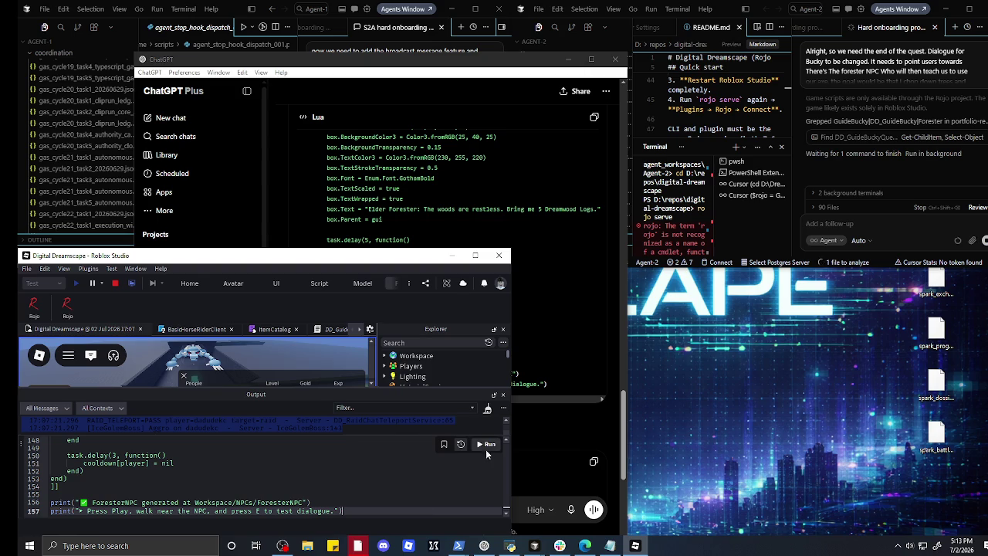
{"action": "left_click", "coordinate": [117, 284]}
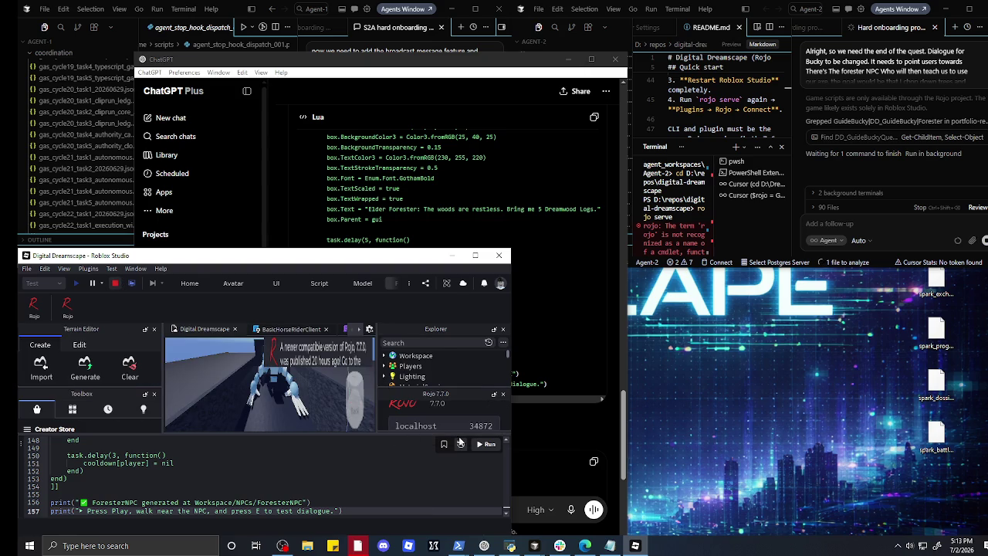
{"action": "left_click", "coordinate": [475, 256]}
- Fly to the Elder Forester NPC and drag it across the grassland
{"action": "key", "text": "Right"}
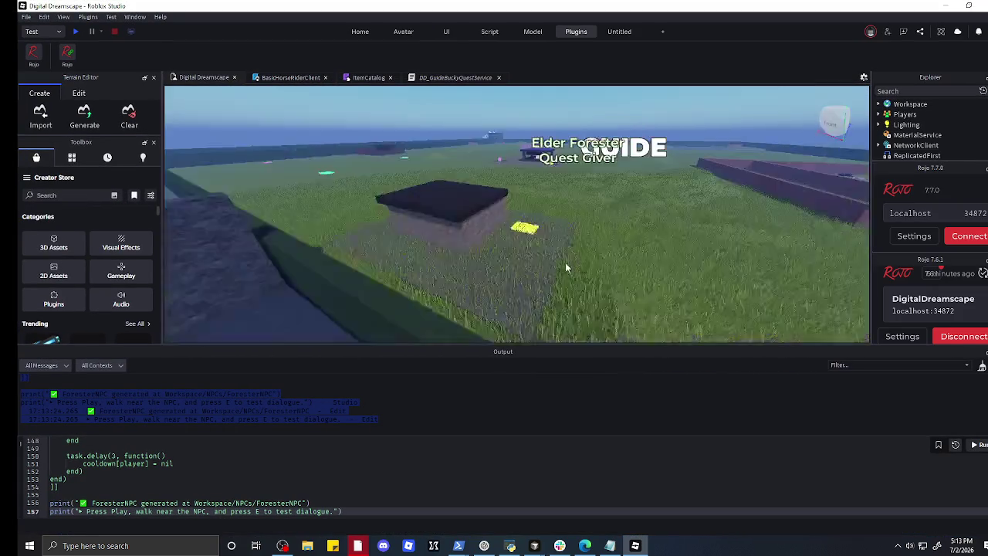
{"action": "key", "text": "Right"}
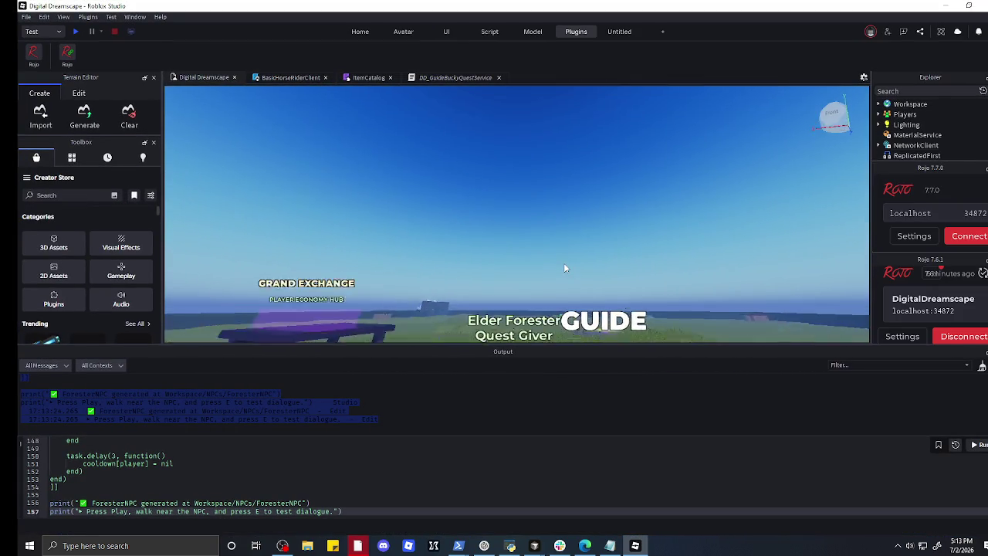
{"action": "key", "text": "e"}
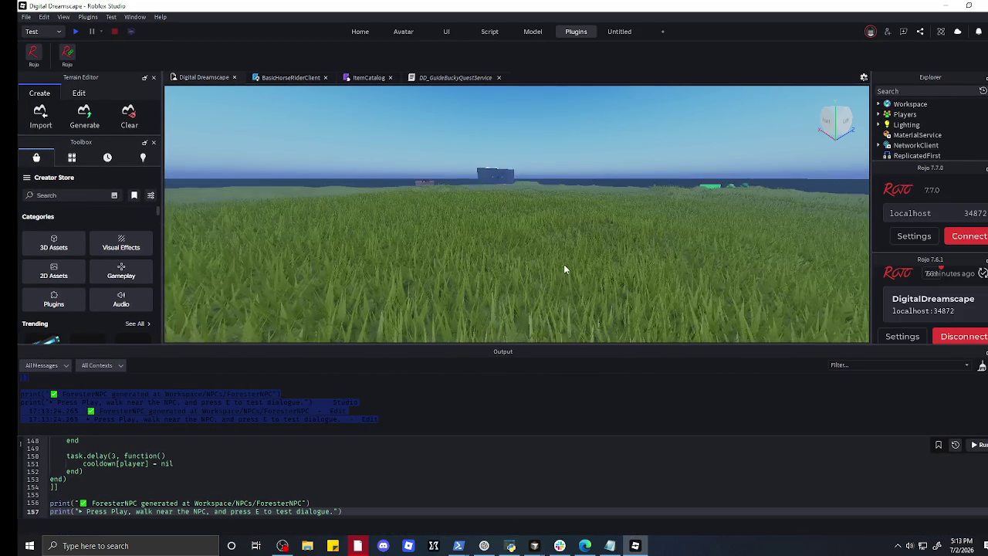
{"action": "key", "text": "w"}
{"action": "key", "text": "q"}
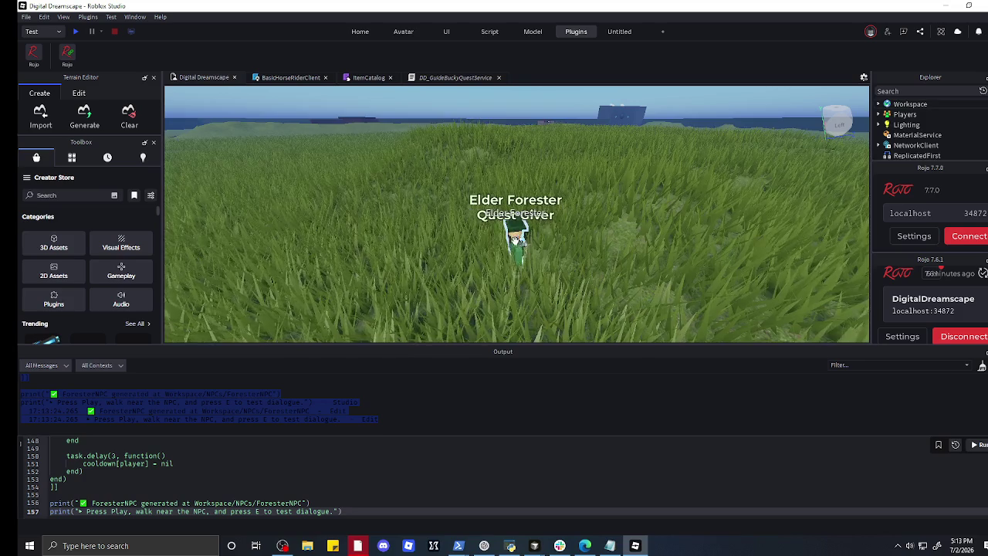
{"action": "mouse_move", "coordinate": [515, 246]}
{"action": "left_mouse_down"}
{"action": "mouse_move", "coordinate": [562, 184]}
{"action": "mouse_move", "coordinate": [639, 159]}
{"action": "mouse_move", "coordinate": [696, 159]}
{"action": "mouse_move", "coordinate": [656, 155]}
{"action": "mouse_move", "coordinate": [701, 189]}
{"action": "mouse_move", "coordinate": [717, 162]}
{"action": "left_mouse_up"}
{"action": "mouse_move", "coordinate": [607, 224]}
{"action": "left_mouse_down"}
{"action": "mouse_move", "coordinate": [705, 187]}
{"action": "mouse_move", "coordinate": [826, 184]}
{"action": "left_mouse_up"}
{"action": "scroll", "coordinate": [434, 198], "scroll_direction": "down", "scroll_amount": 5}
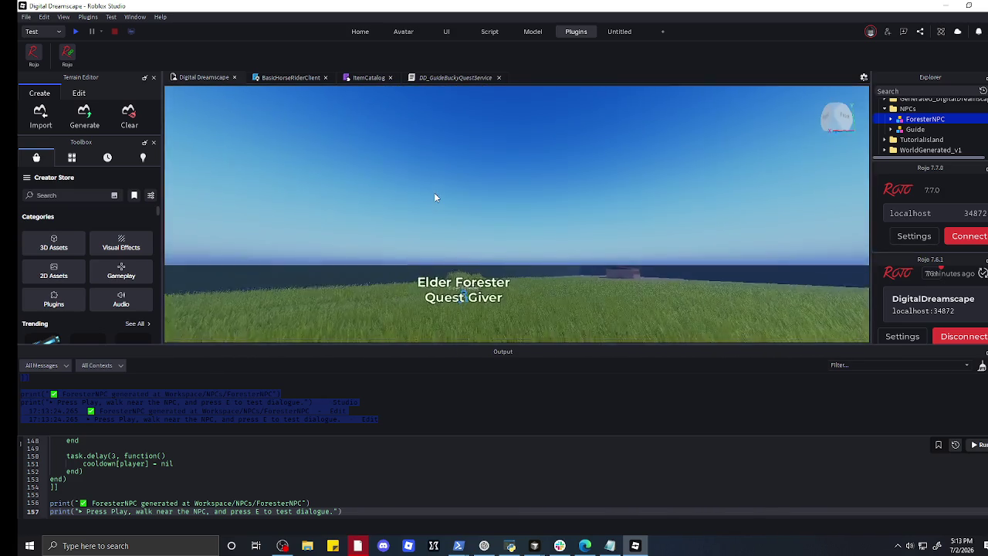
{"action": "scroll", "coordinate": [434, 193], "scroll_direction": "down", "scroll_amount": 5}
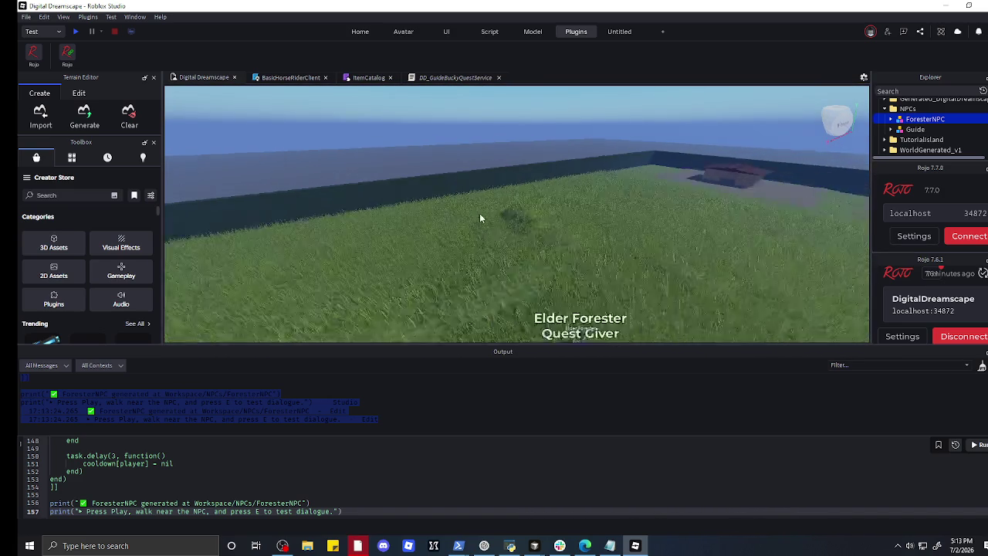
{"action": "mouse_move", "coordinate": [531, 287]}
{"action": "left_mouse_down"}
{"action": "mouse_move", "coordinate": [435, 261]}
{"action": "mouse_move", "coordinate": [453, 167]}
{"action": "mouse_move", "coordinate": [483, 166]}
{"action": "left_mouse_up"}
- Fly to the North Forest gate, select and focus ForesterNPC, and drag it beside the gate
{"action": "key", "text": "w"}
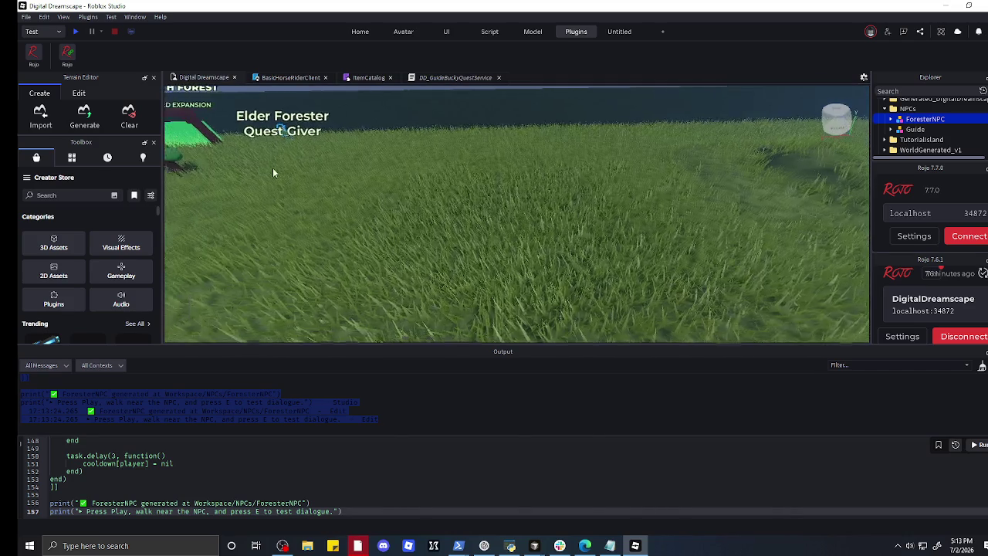
{"action": "key", "text": "w"}
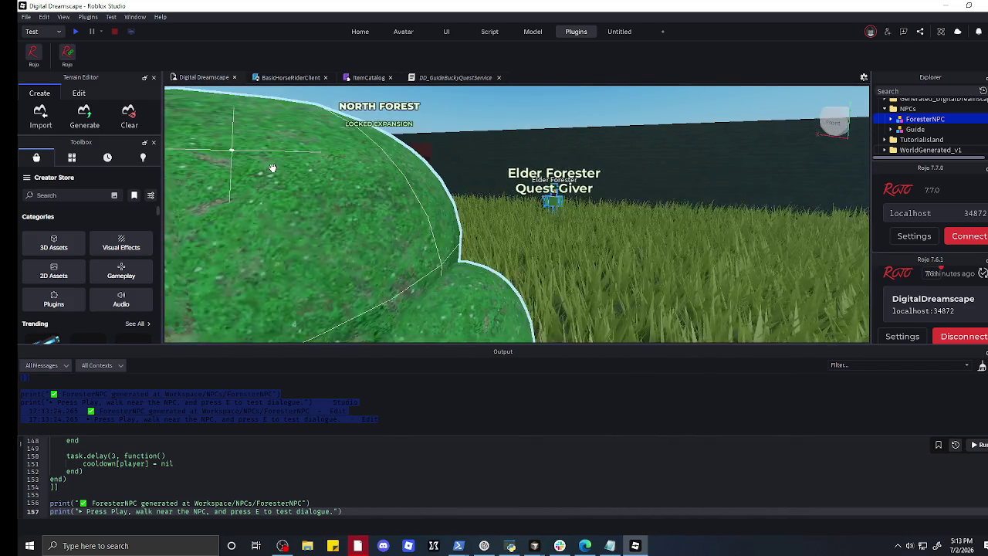
{"action": "key", "text": "s"}
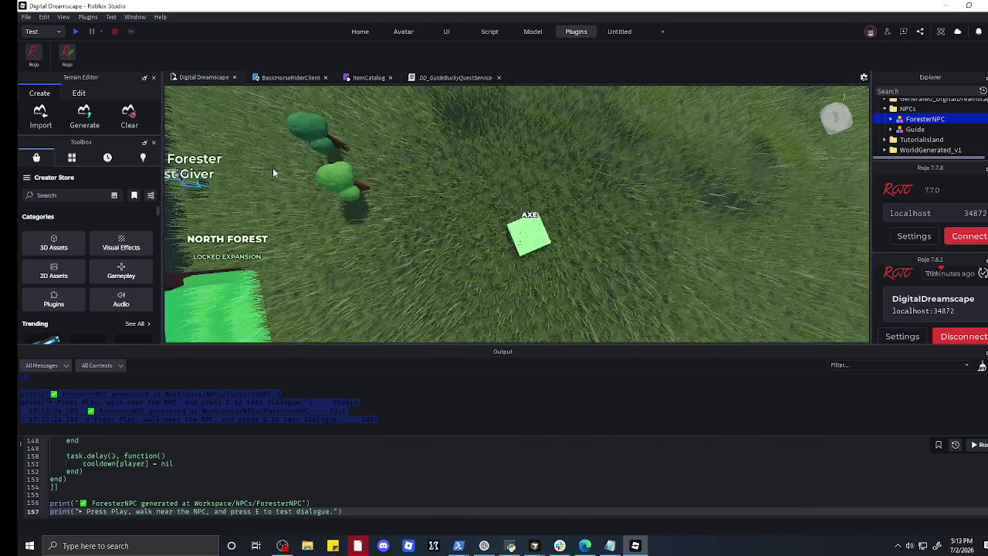
{"action": "key", "text": "e"}
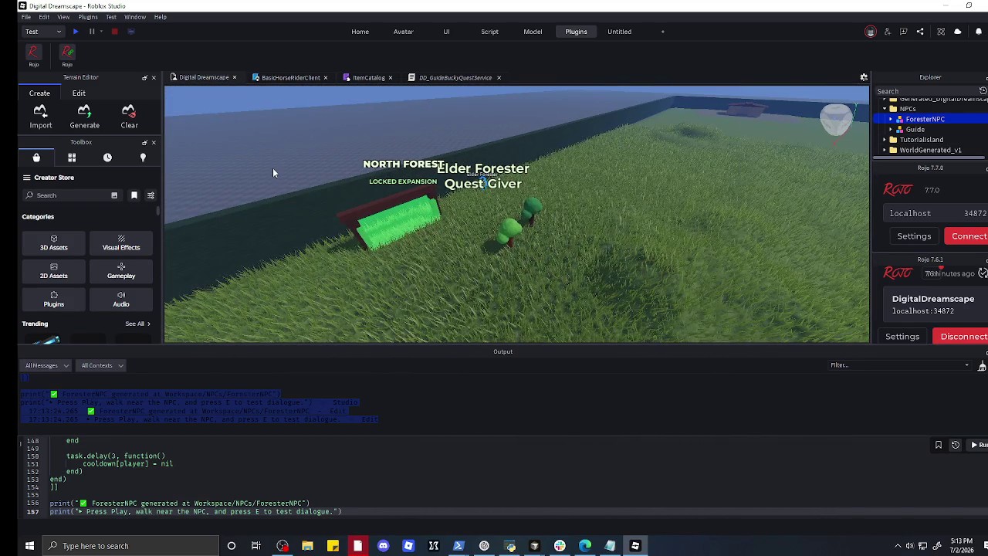
{"action": "key", "text": "a"}
{"action": "key", "text": "a"}
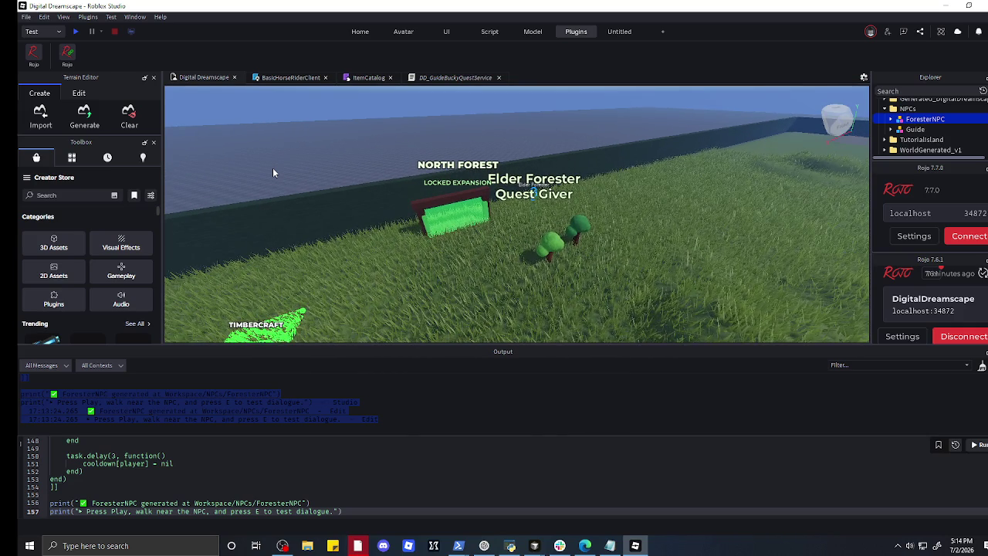
{"action": "key", "text": "a"}
{"action": "key", "text": "w"}
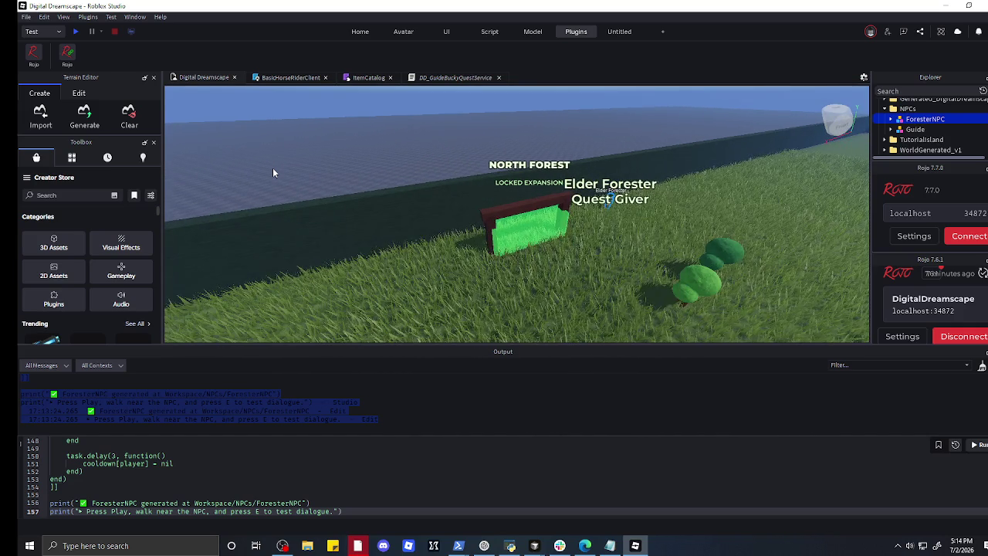
{"action": "key", "text": "q"}
{"action": "key", "text": "s"}
{"action": "key", "text": "s"}
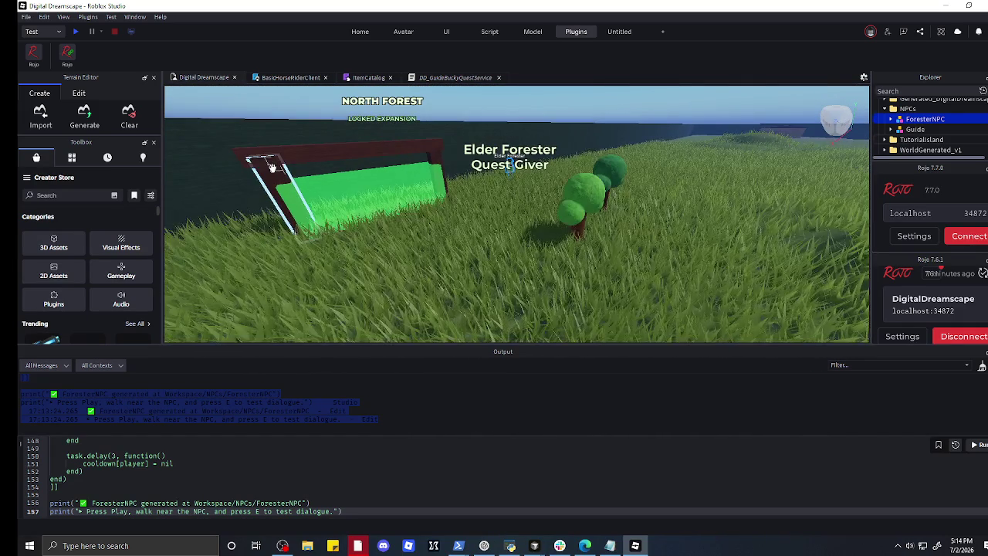
{"action": "left_click", "coordinate": [509, 166]}
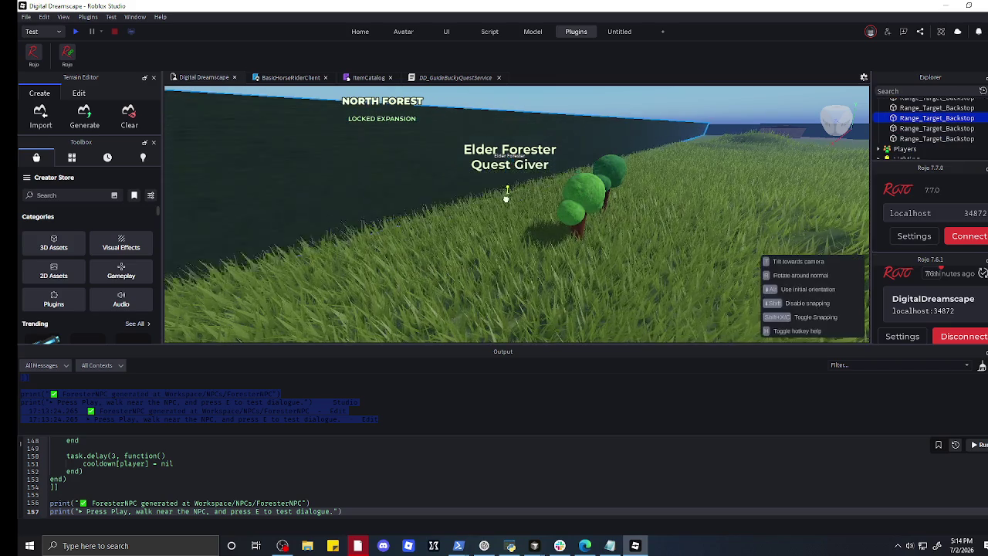
{"action": "key", "text": "w"}
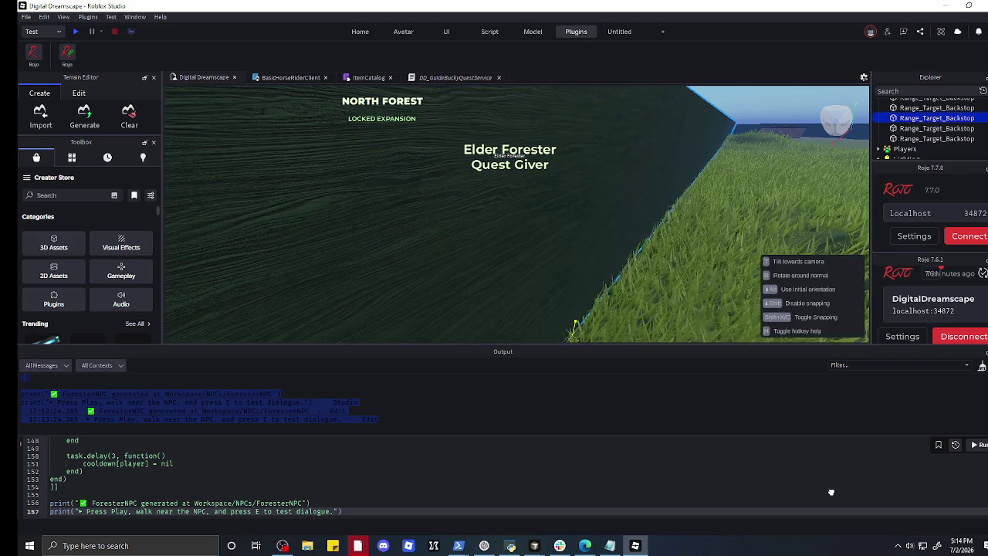
{"action": "key", "text": "s"}
{"action": "key", "text": "d"}
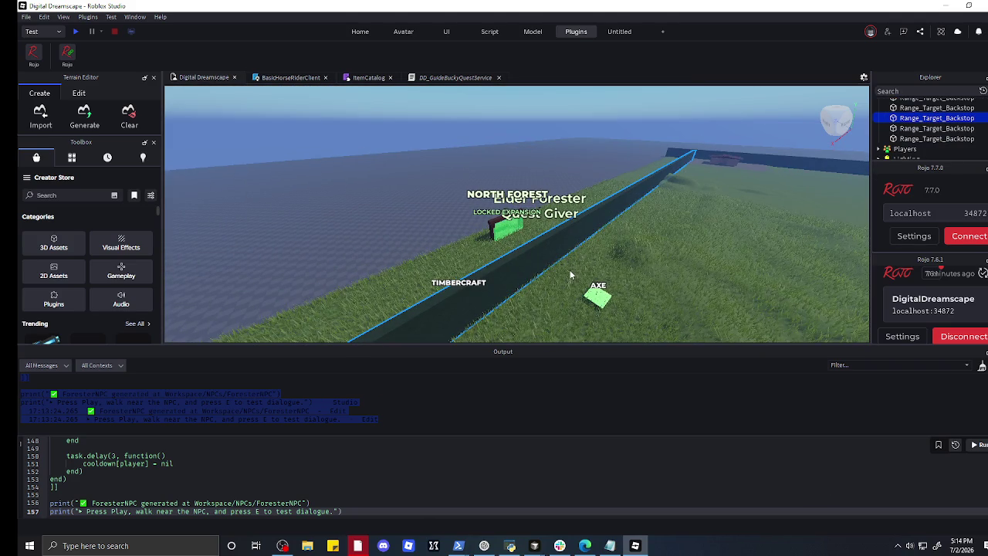
{"action": "key", "text": "w"}
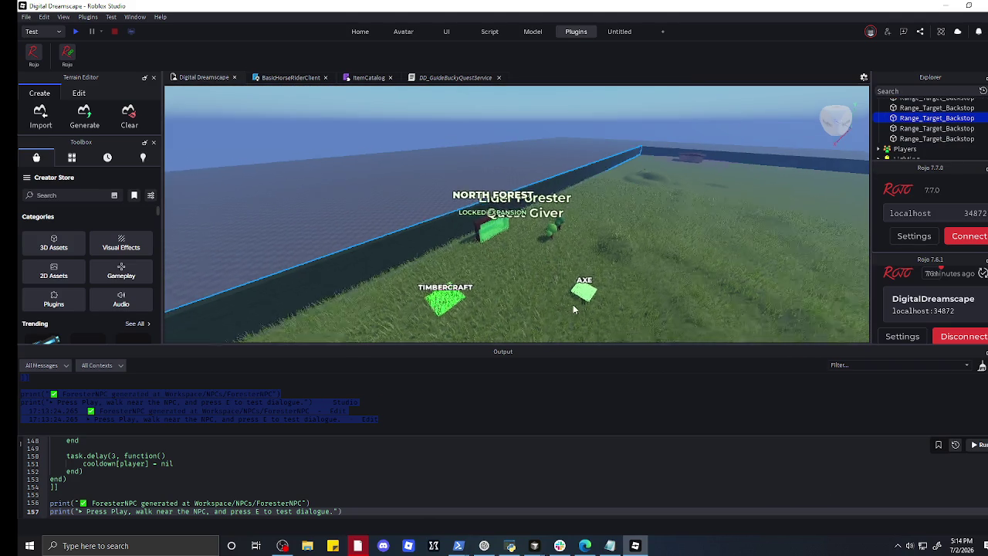
{"action": "key", "text": "e"}
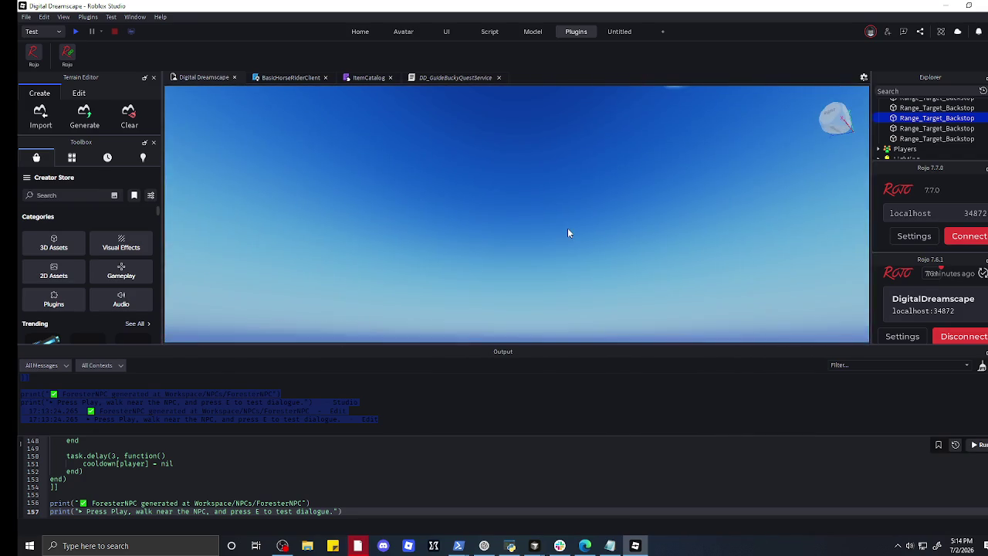
{"action": "key", "text": "q"}
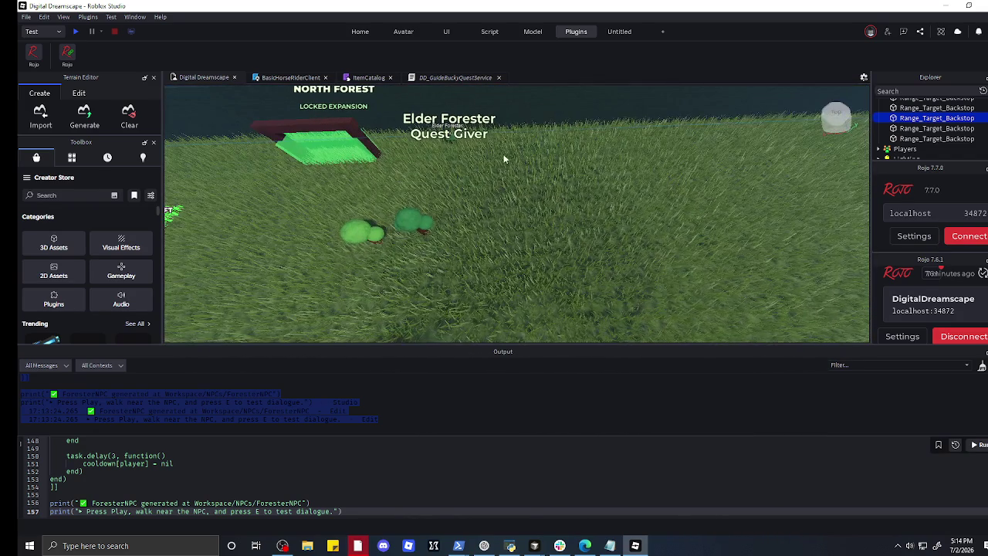
{"action": "left_click", "coordinate": [450, 137]}
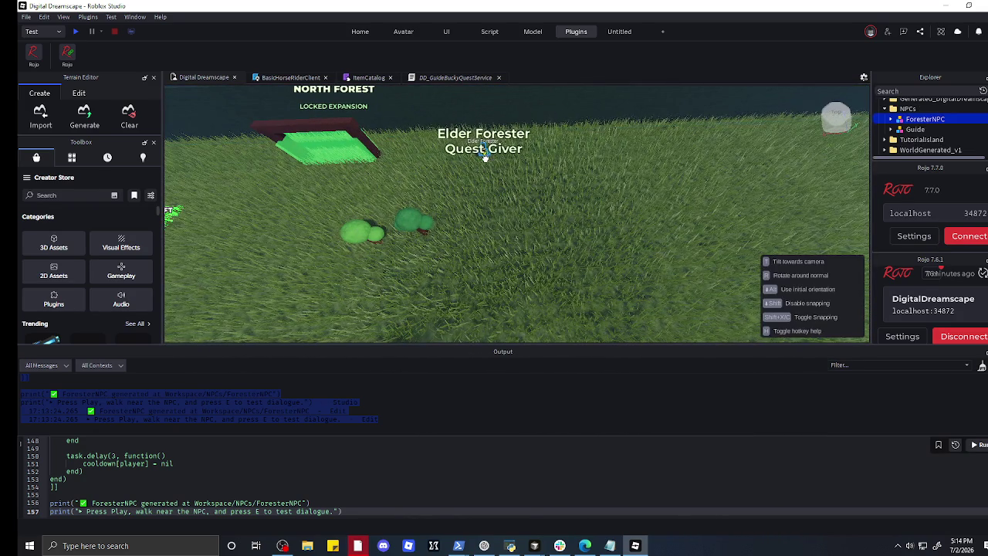
{"action": "key", "text": "f"}
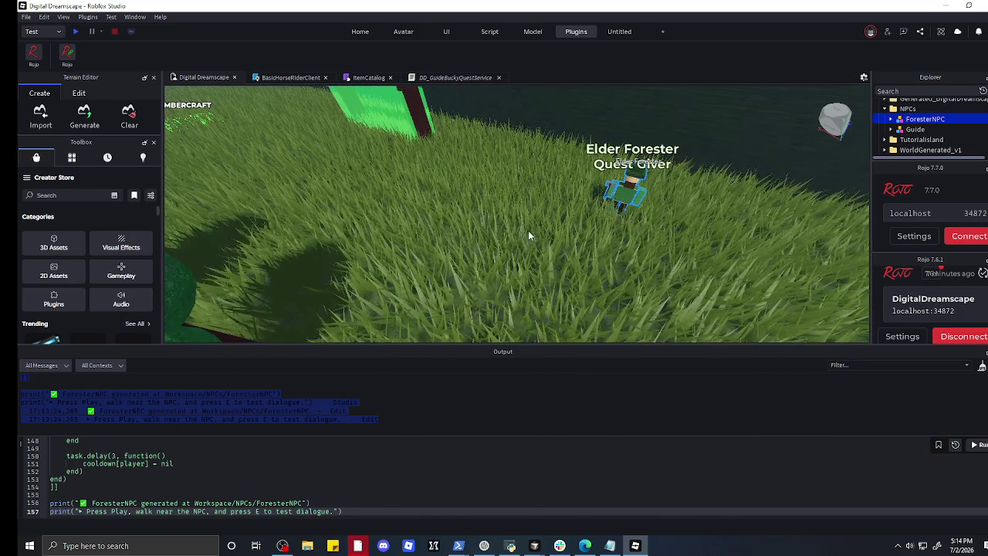
{"action": "mouse_move", "coordinate": [620, 205]}
{"action": "left_mouse_down"}
{"action": "mouse_move", "coordinate": [487, 160]}
{"action": "mouse_move", "coordinate": [475, 205]}
{"action": "left_mouse_up"}
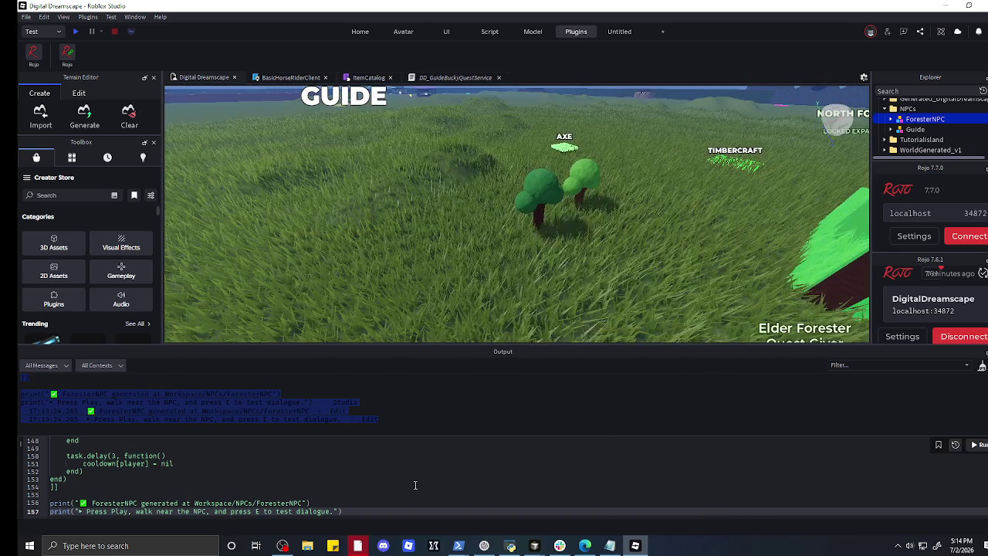
- Ask ChatGPT to generate all kinds of tree styles to edit and classify by type
{"action": "left_click", "coordinate": [482, 547]}
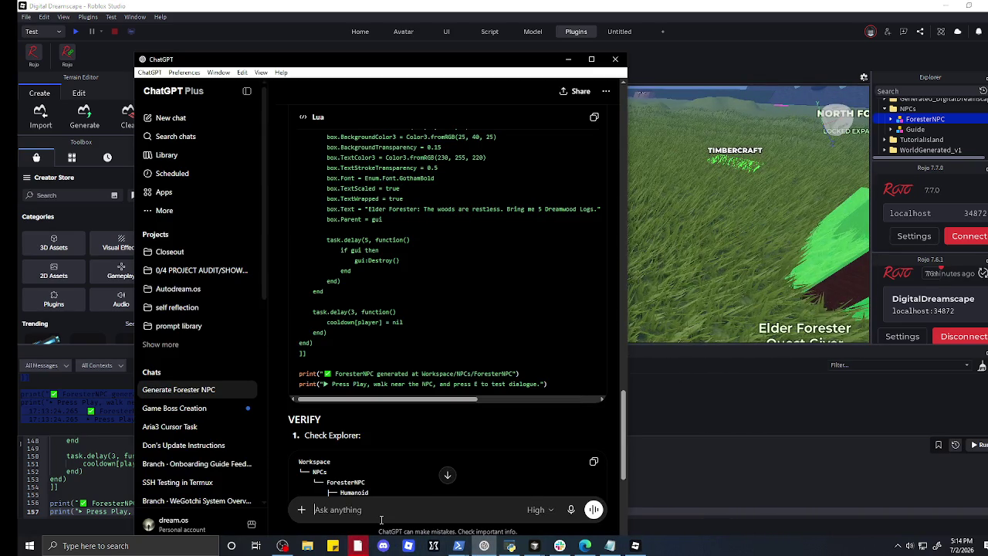
{"action": "type", "text": "now w"}
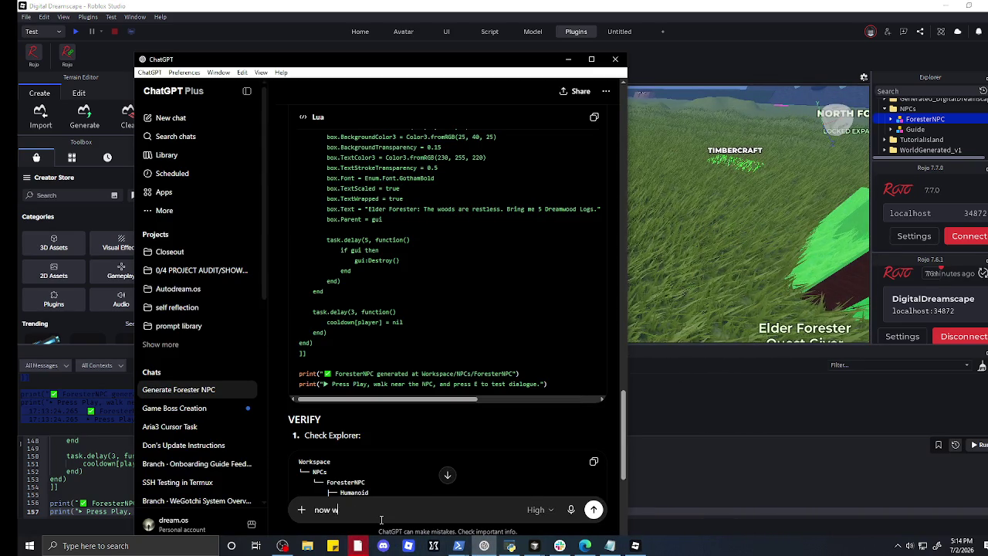
{"action": "type", "text": "e need to gen"}
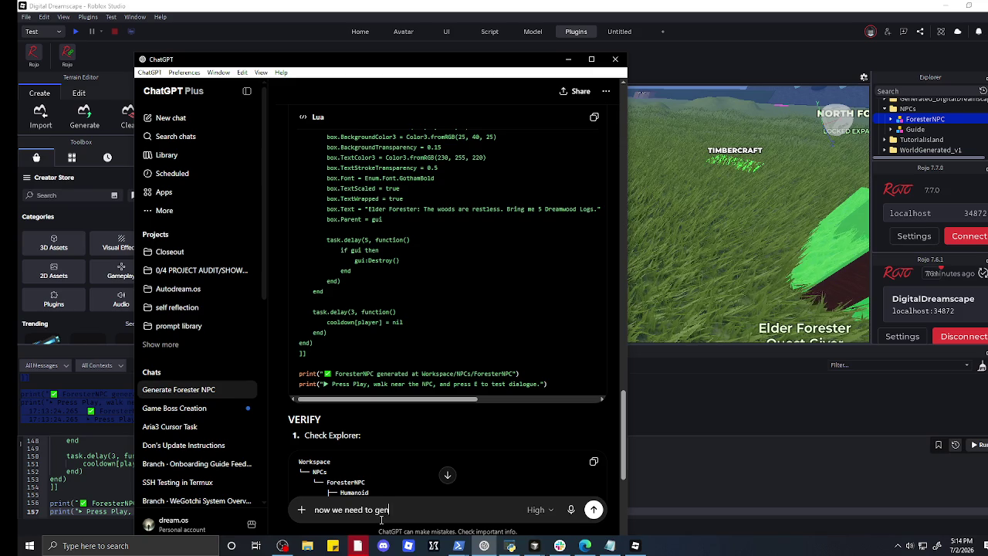
{"action": "type", "text": "erate all kinds of trees so we can"}
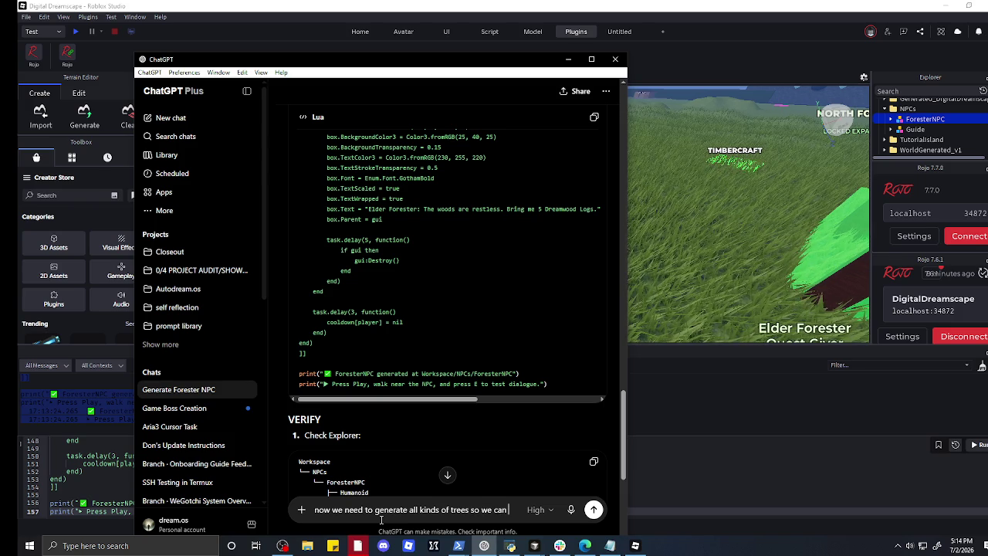
{"action": "type", "text": " edit and classify them by t"}
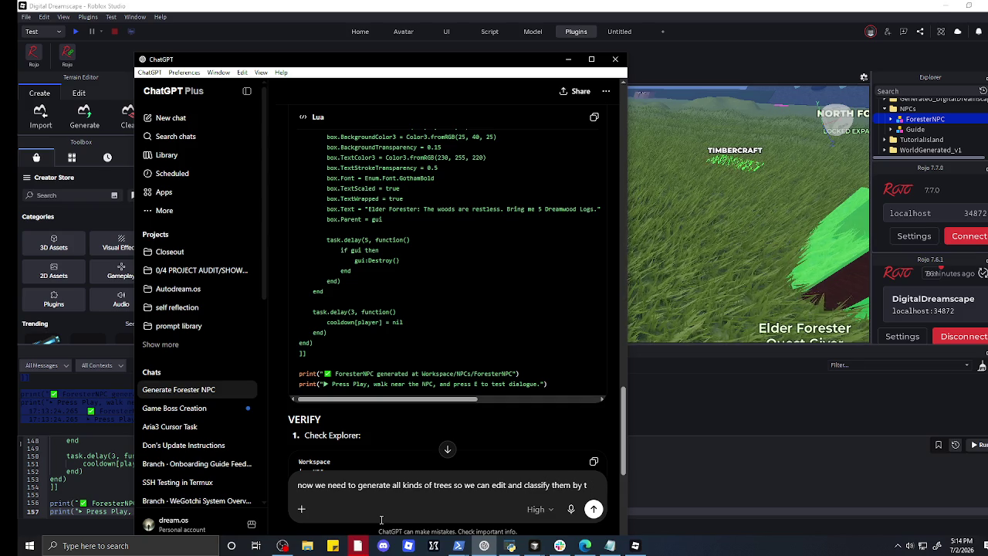
{"action": "type", "text": "ype"}
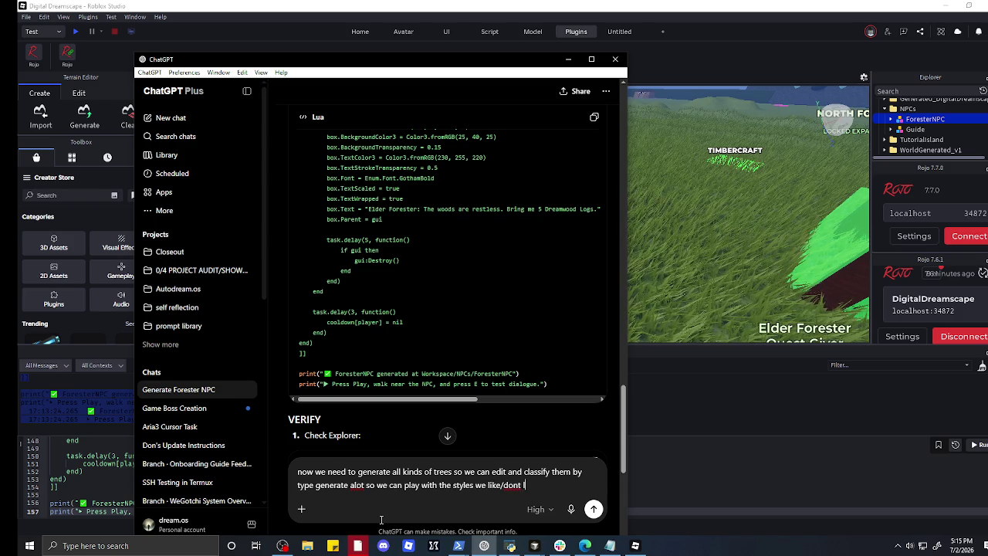
{"action": "key", "text": "Return"}
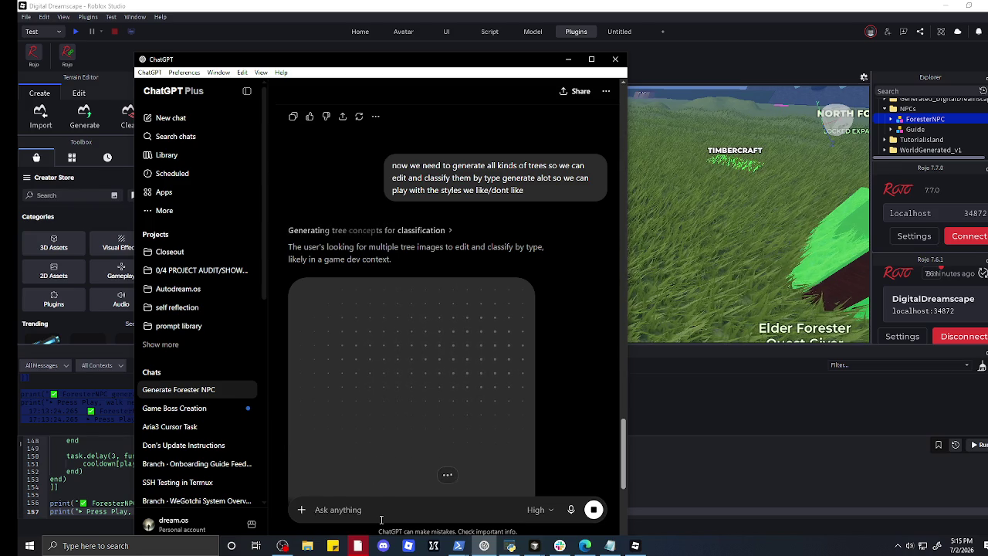
- Open the Game Boss Creation chat holding the finished Forester concept image
{"action": "scroll", "coordinate": [364, 421], "scroll_direction": "up", "scroll_amount": 5}
{"action": "scroll", "coordinate": [363, 421], "scroll_direction": "down", "scroll_amount": 5}
{"action": "scroll", "coordinate": [363, 421], "scroll_direction": "down", "scroll_amount": 6}
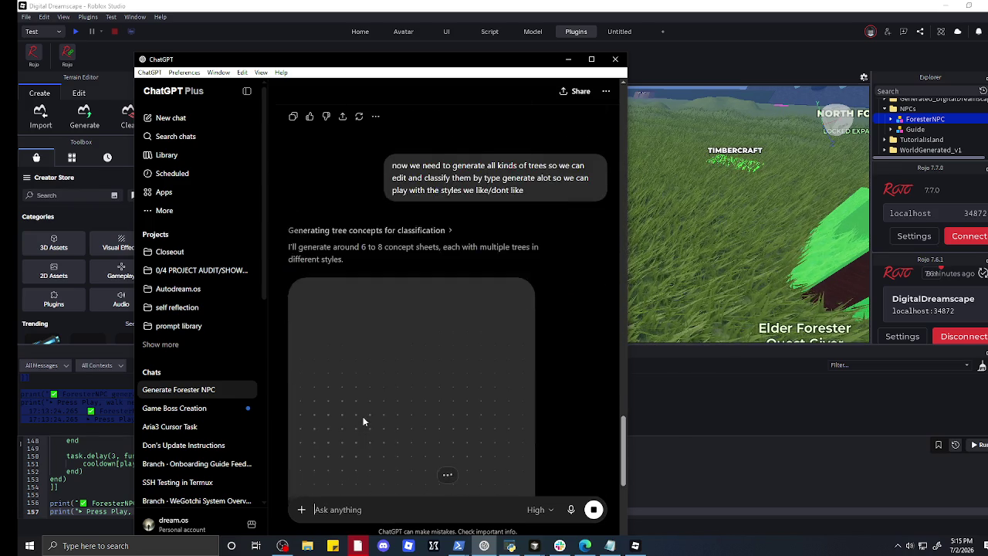
{"action": "scroll", "coordinate": [362, 424], "scroll_direction": "up", "scroll_amount": 1}
{"action": "scroll", "coordinate": [361, 429], "scroll_direction": "up", "scroll_amount": 2}
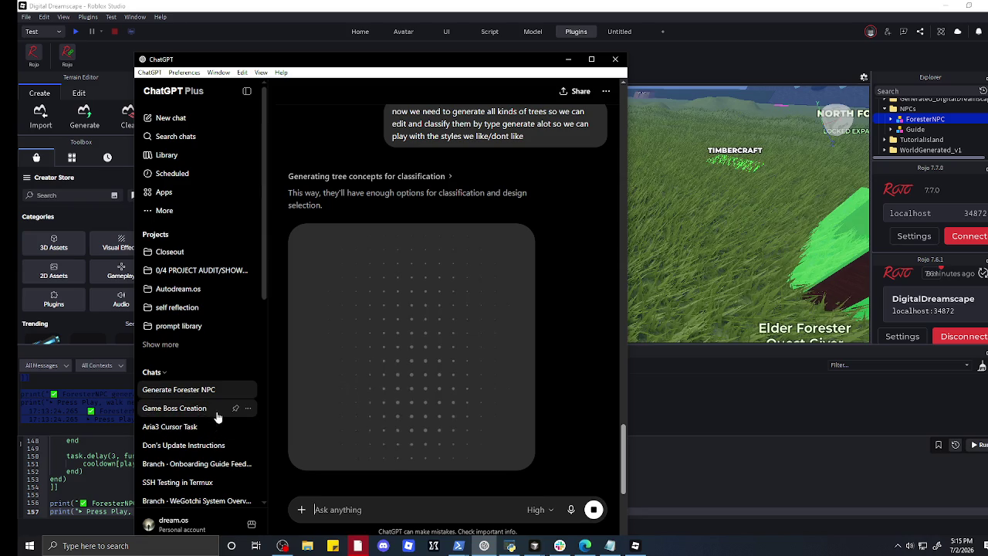
{"action": "left_click", "coordinate": [194, 411]}
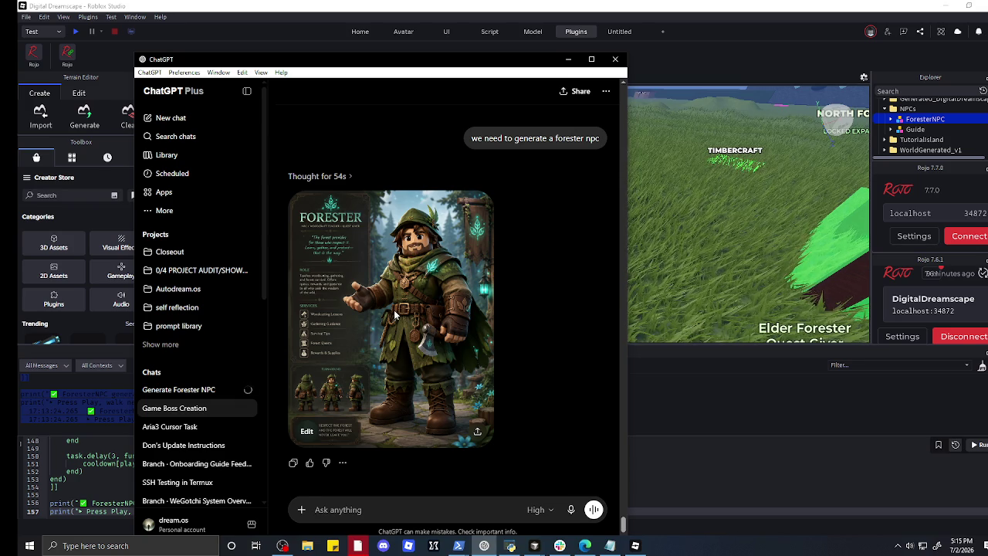
- Copy the full-size Forester character image and close the viewer
{"action": "left_click", "coordinate": [394, 314]}
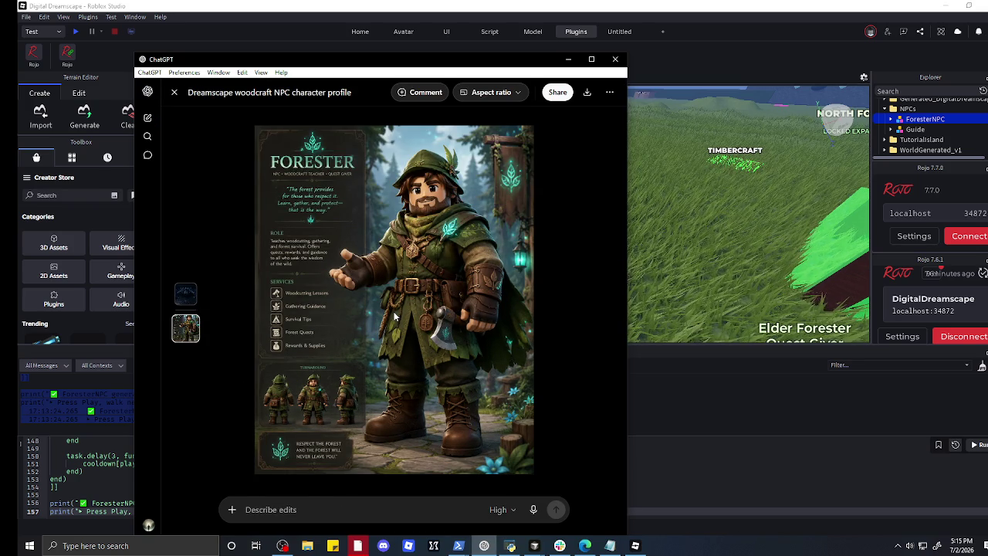
{"action": "right_click", "coordinate": [393, 309]}
{"action": "left_click", "coordinate": [420, 347]}
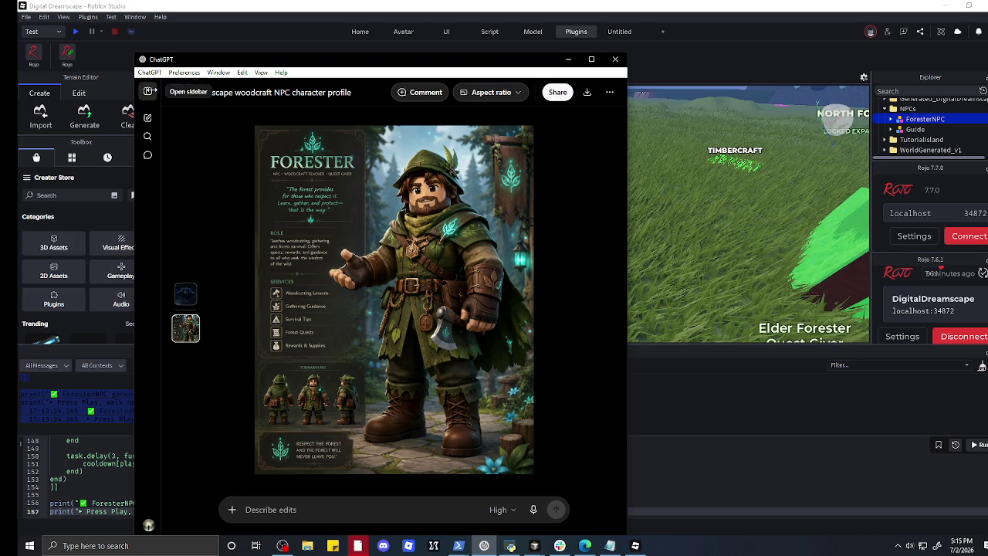
{"action": "left_click", "coordinate": [176, 92]}
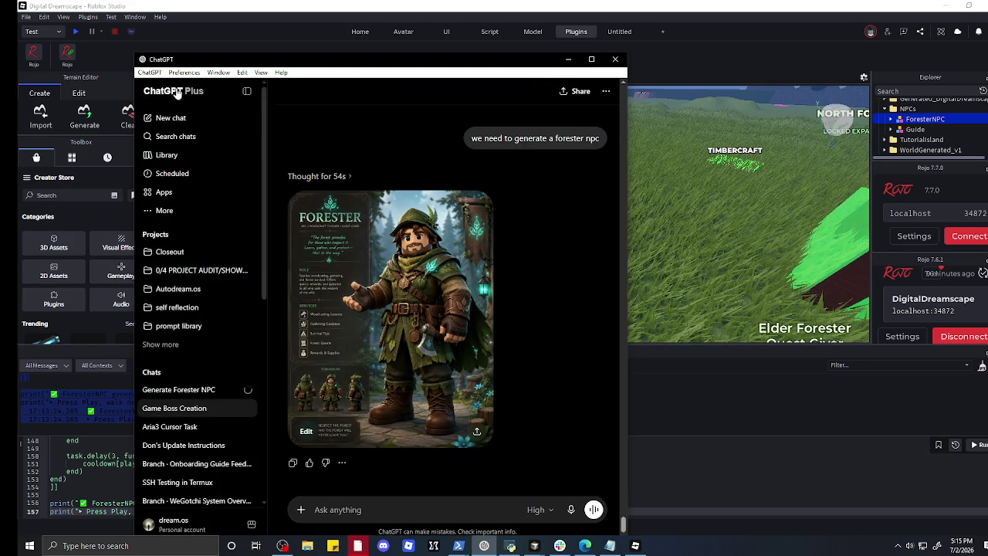
- Return to the Generate Forester NPC chat and open the earlier reply's more-actions menu
{"action": "left_click", "coordinate": [173, 392]}
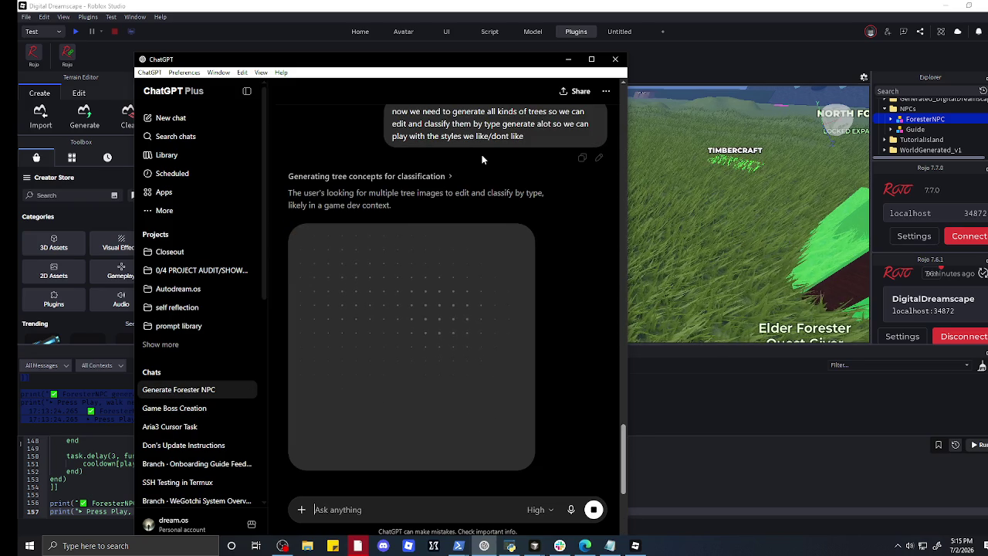
{"action": "scroll", "coordinate": [443, 153], "scroll_direction": "up", "scroll_amount": 3}
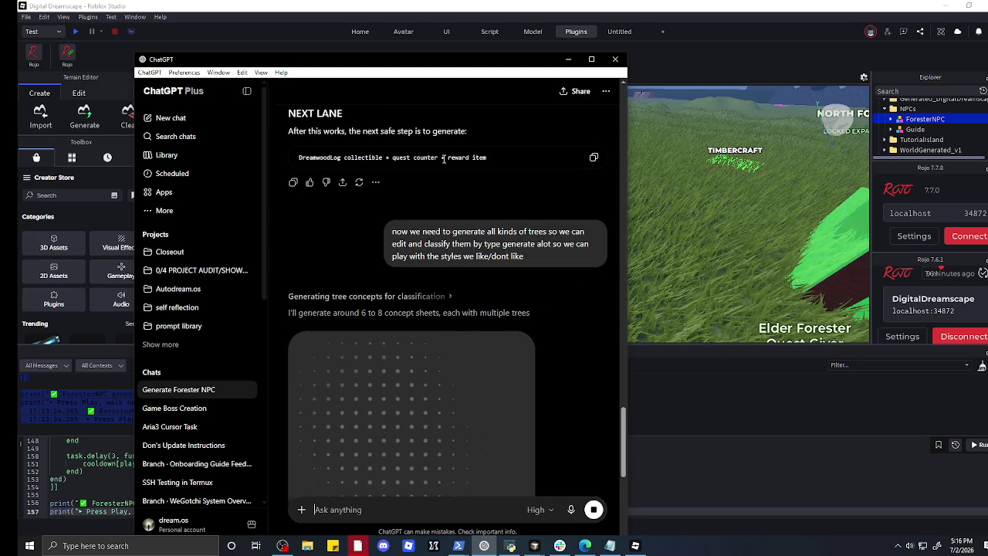
{"action": "left_click", "coordinate": [375, 302]}
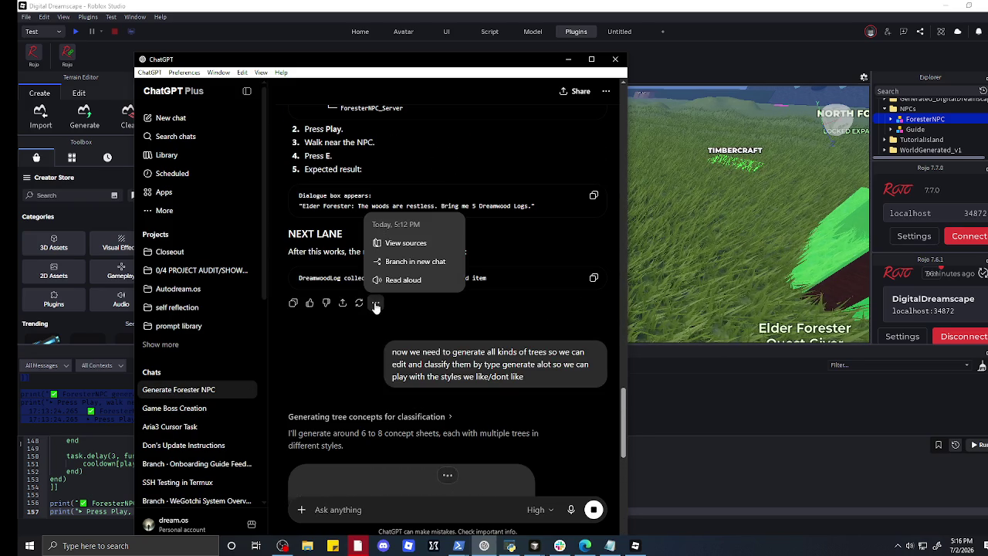
- Branch the NPC reply into a new chat and send 'he was suppose to look like this' with the pasted Forester image
{"action": "left_click", "coordinate": [399, 263]}
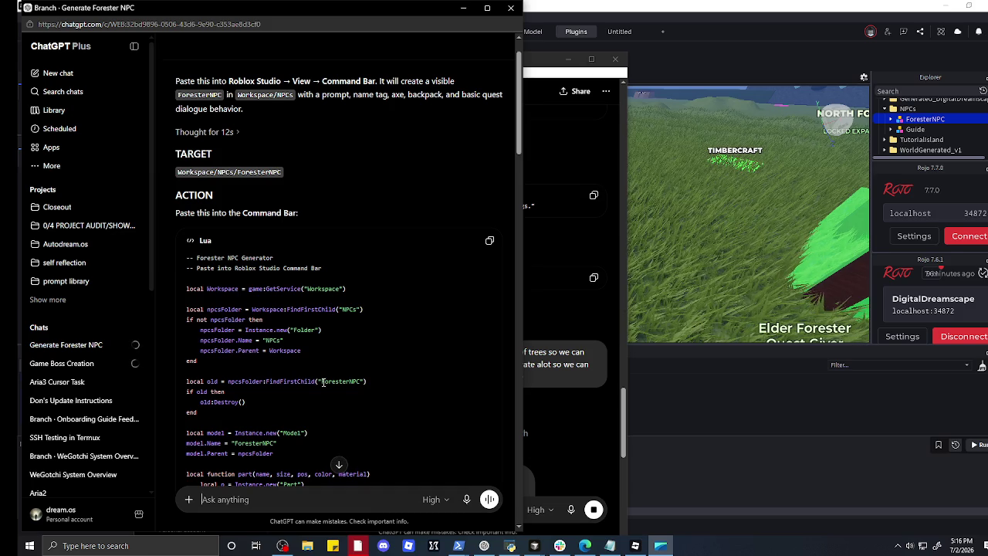
{"action": "type", "text": "we can us"}
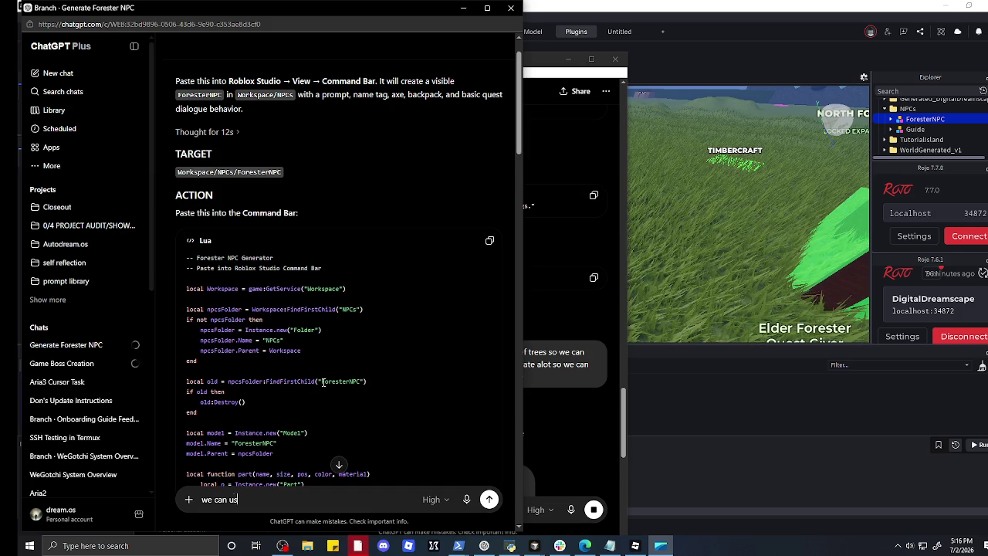
{"action": "type", "text": "e that for ano"}
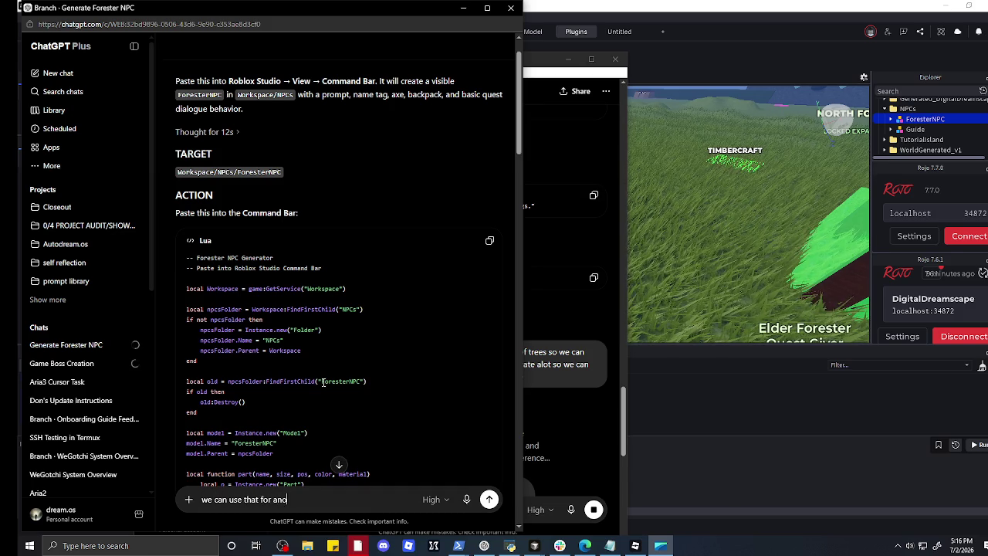
{"action": "type", "text": "ther charac"}
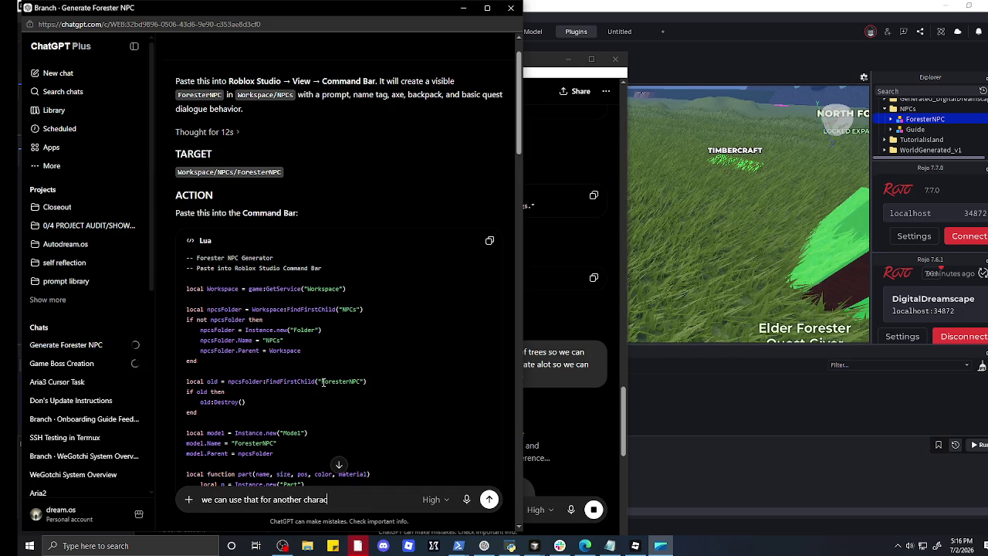
{"action": "type", "text": "ter but "}
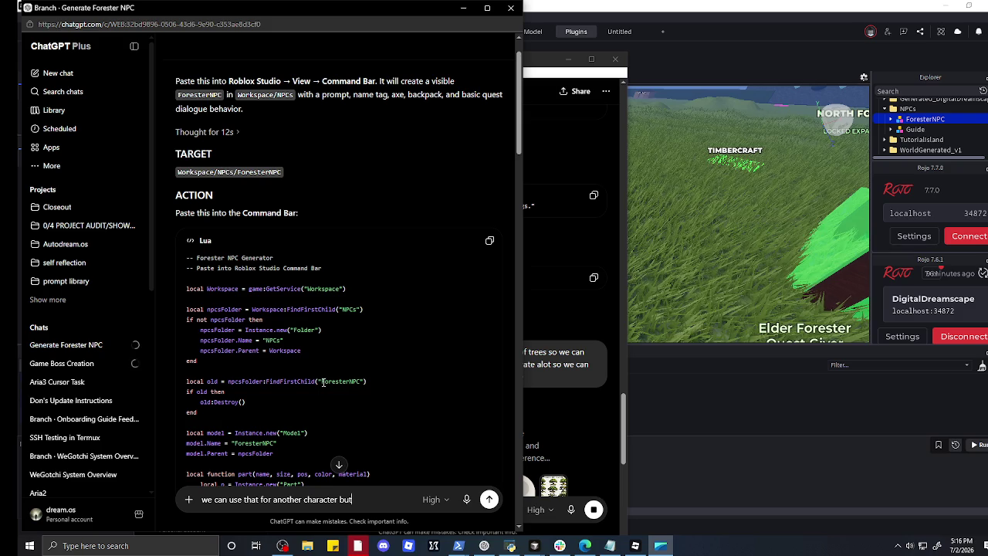
{"action": "type", "text": "he "}
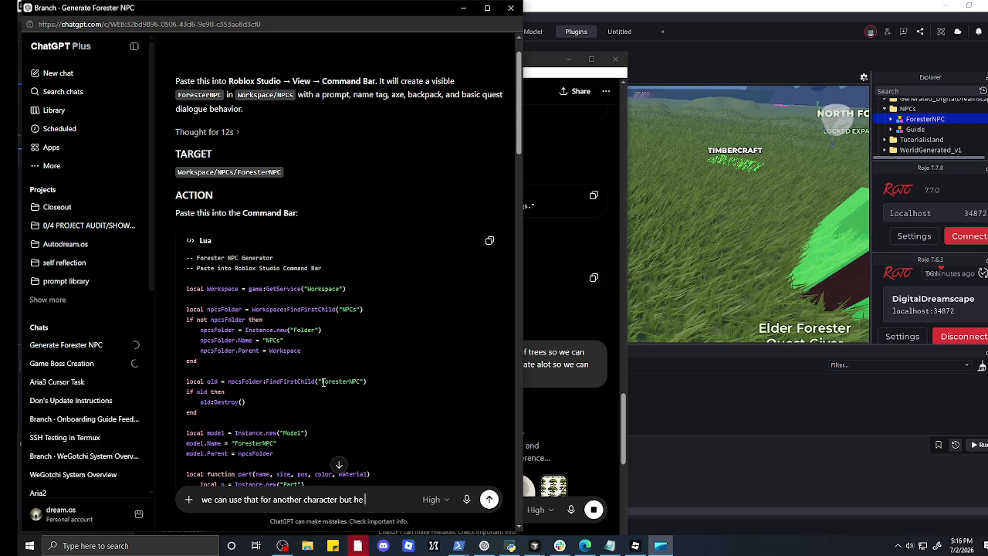
{"action": "type", "text": "was suppose"}
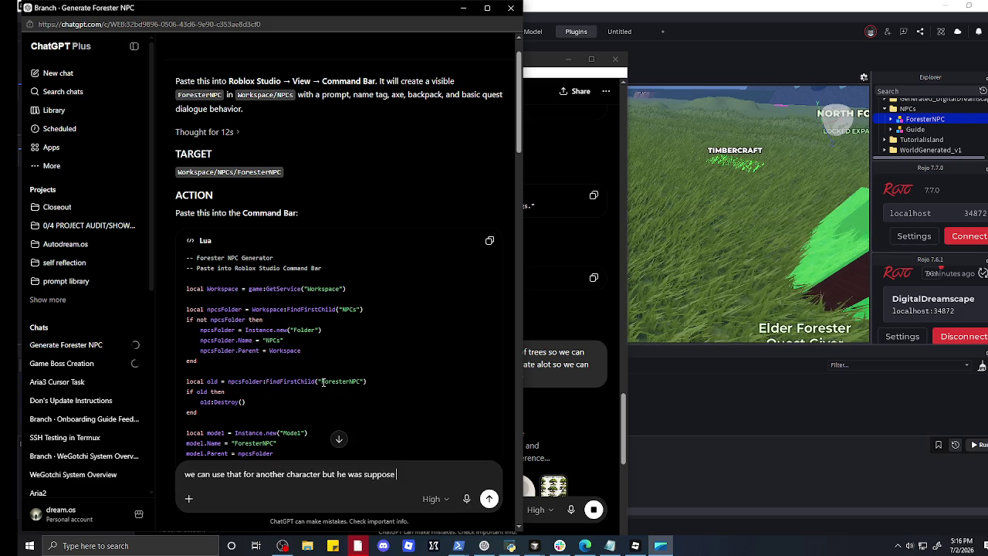
{"action": "type", "text": " to look like this"}
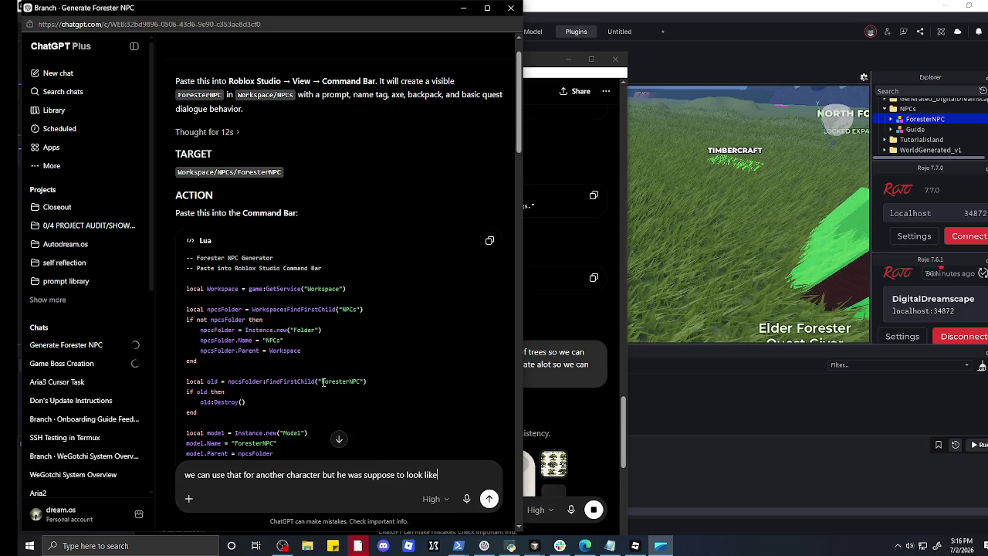
{"action": "key", "text": "ctrl+v"}
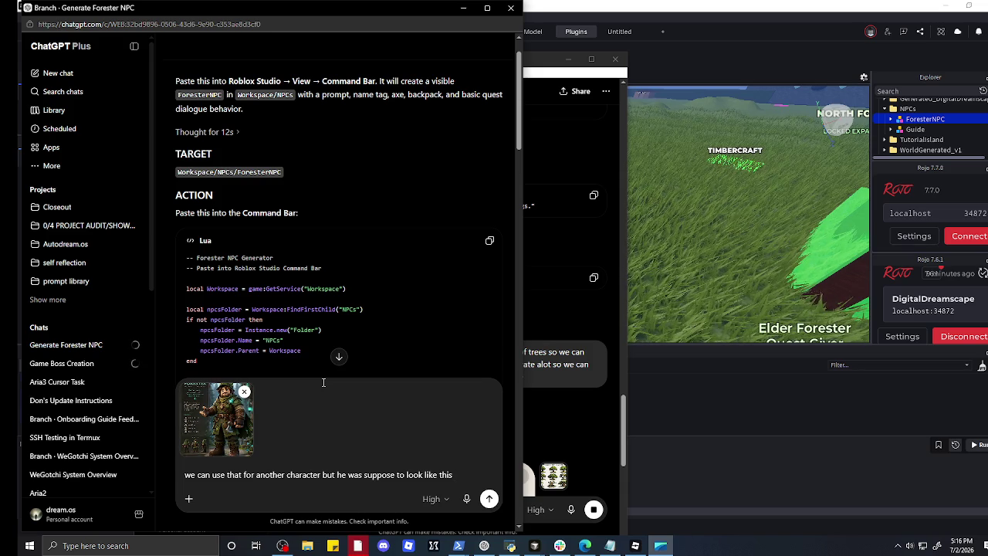
{"action": "key", "text": "Return"}
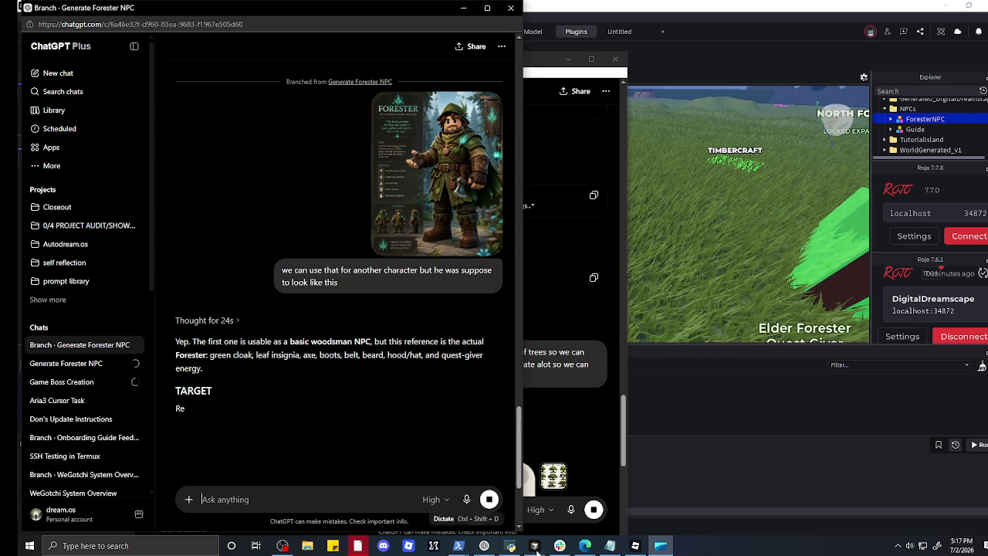
{"action": "left_click", "coordinate": [559, 546]}
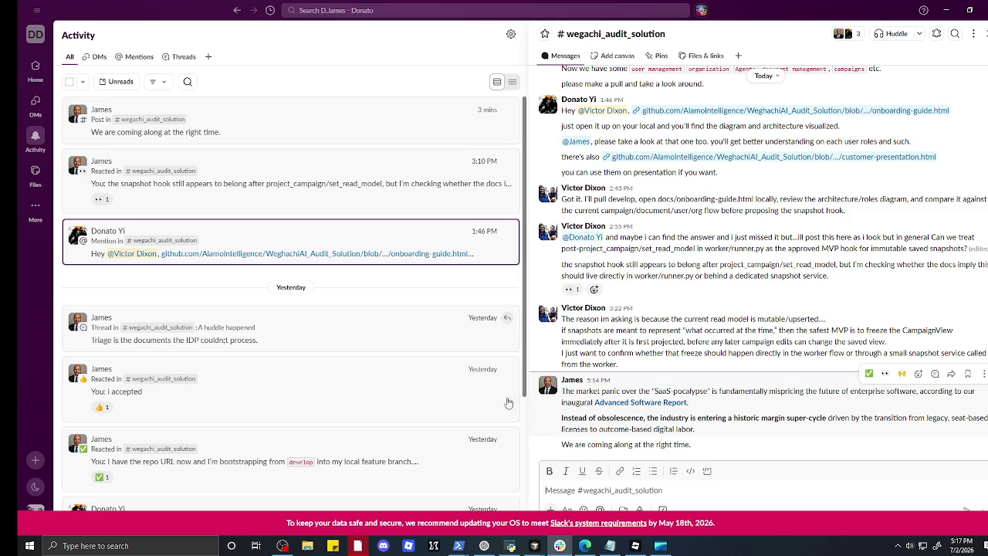
- Open the 'Advanced Software Report' link from the Slack channel post
{"action": "left_click", "coordinate": [611, 405]}
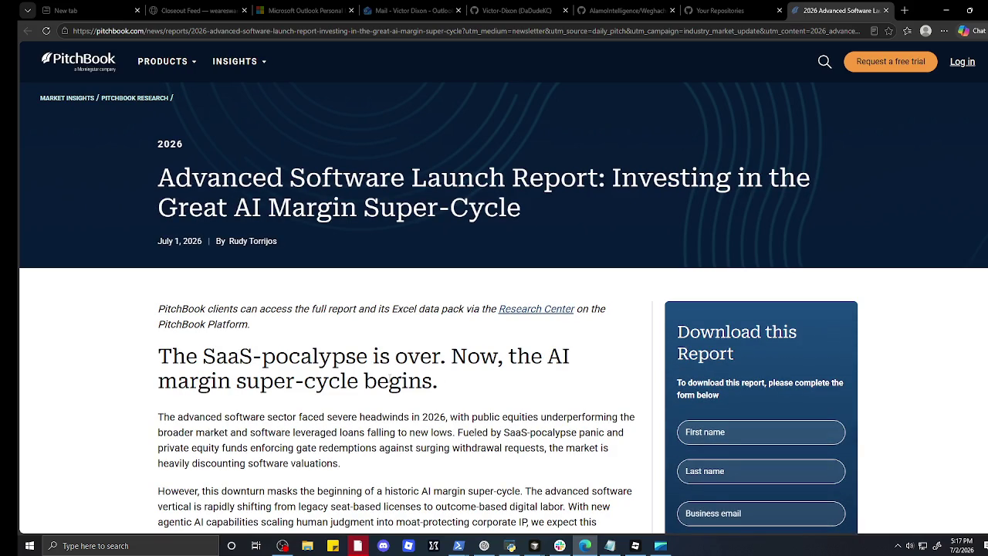
- Copy the PitchBook report page's text and switch to the Command Post Cursor window
{"action": "key", "text": "ctrl+a"}
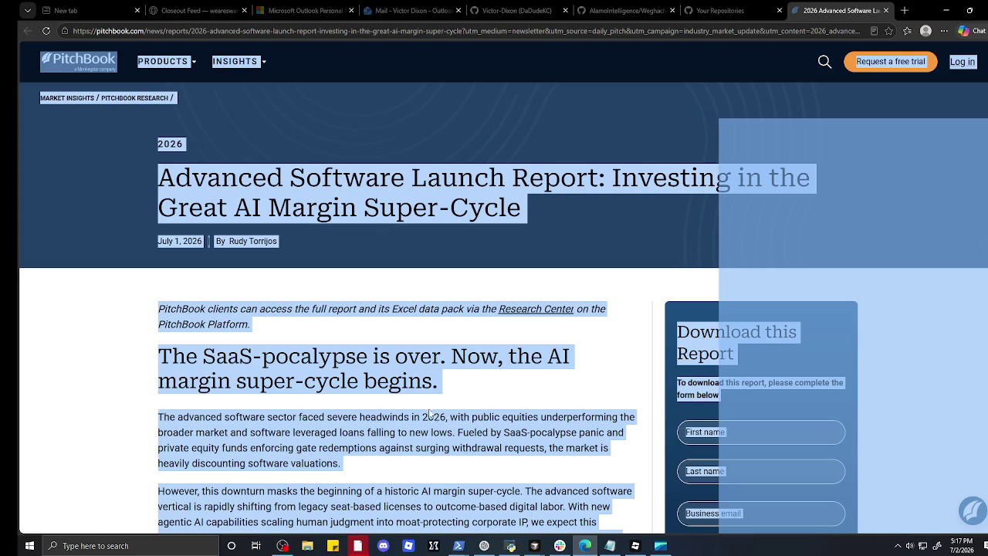
{"action": "left_click", "coordinate": [610, 483]}
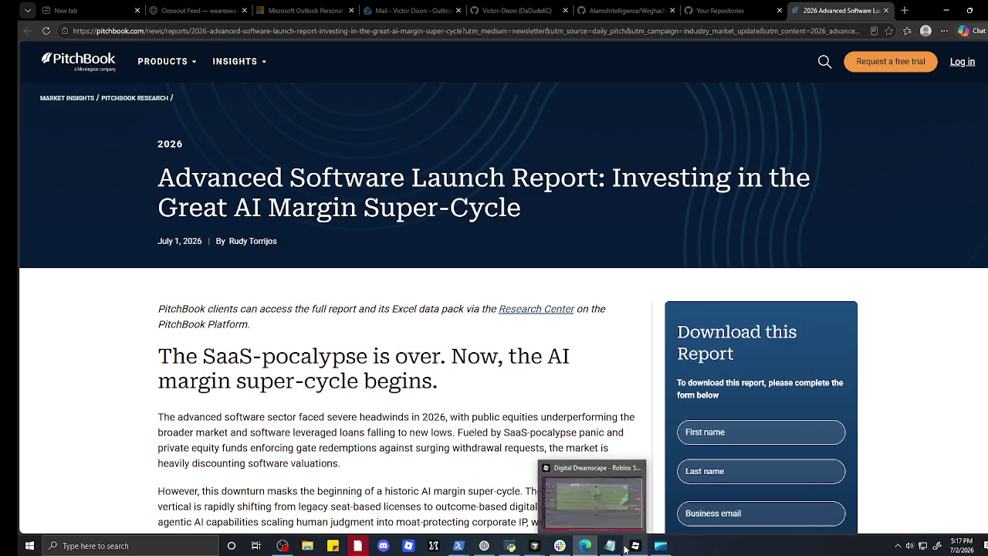
{"action": "mouse_move", "coordinate": [627, 549]}
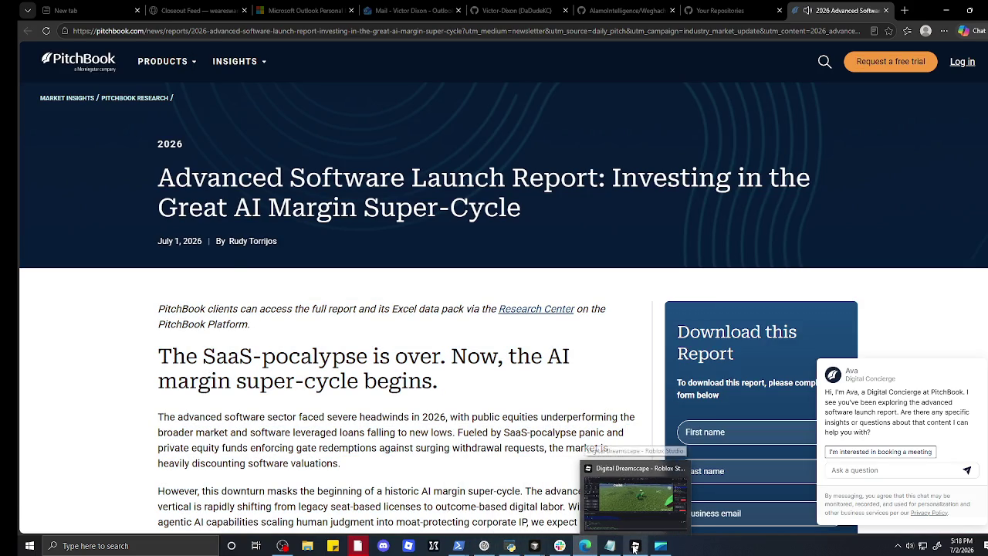
{"action": "mouse_move", "coordinate": [584, 548]}
{"action": "mouse_move", "coordinate": [535, 548]}
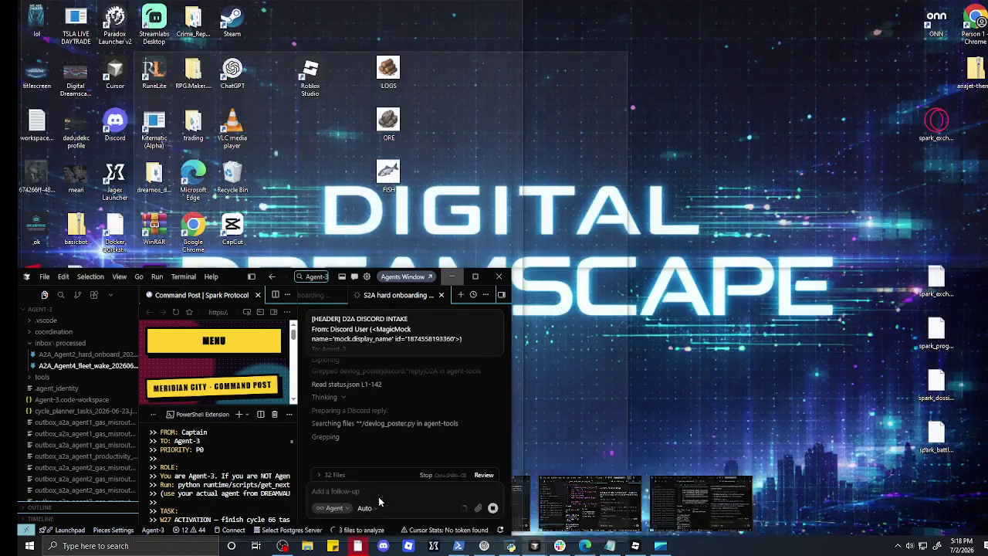
{"action": "left_click", "coordinate": [372, 482]}
- Ask the agent how the swarm poses itself in this day and age, with the PitchBook report pasted
{"action": "type", "text": "how does the swarm poise itself"}
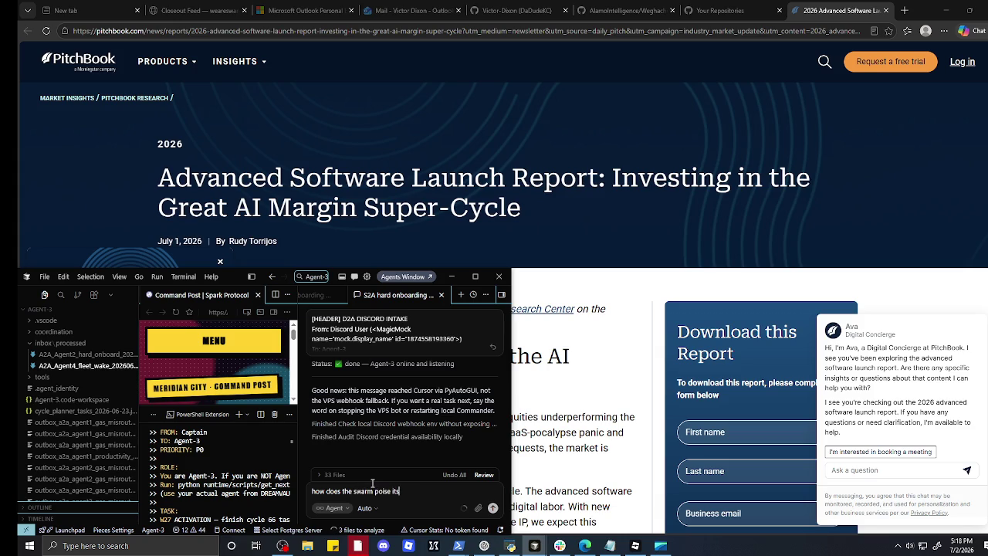
{"action": "type", "text": "in this day ain age"}
{"action": "key", "text": "shift+Return"}
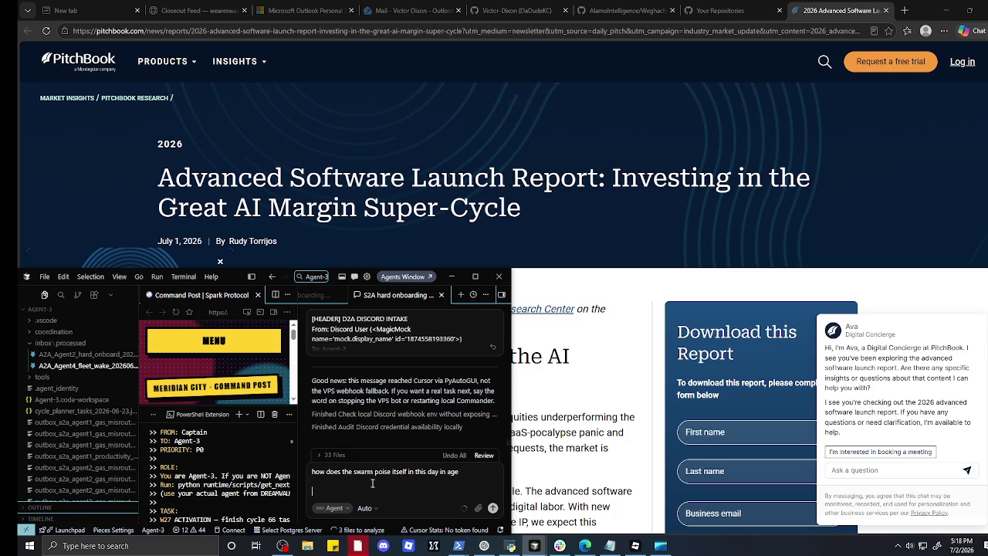
{"action": "key", "text": "ctrl+v"}
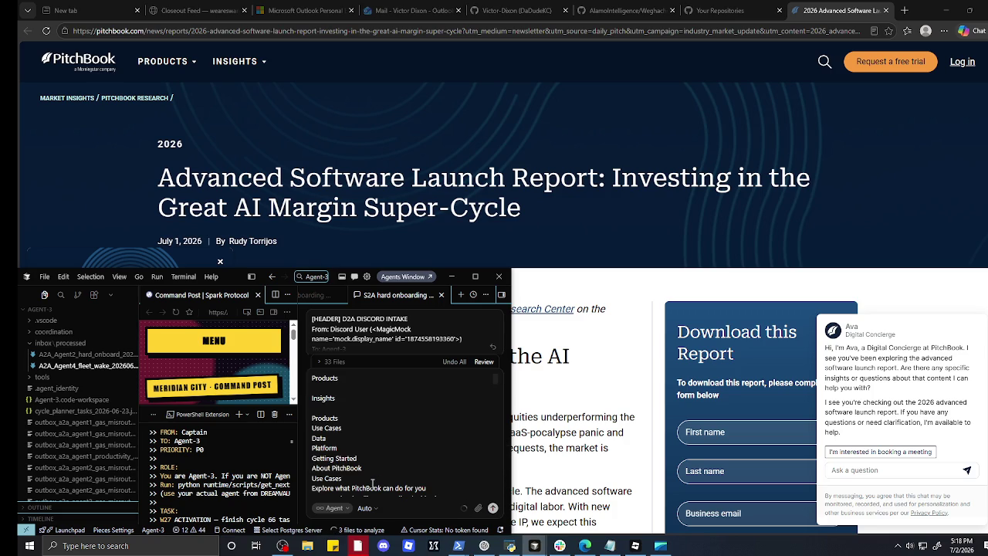
{"action": "key", "text": "Return"}
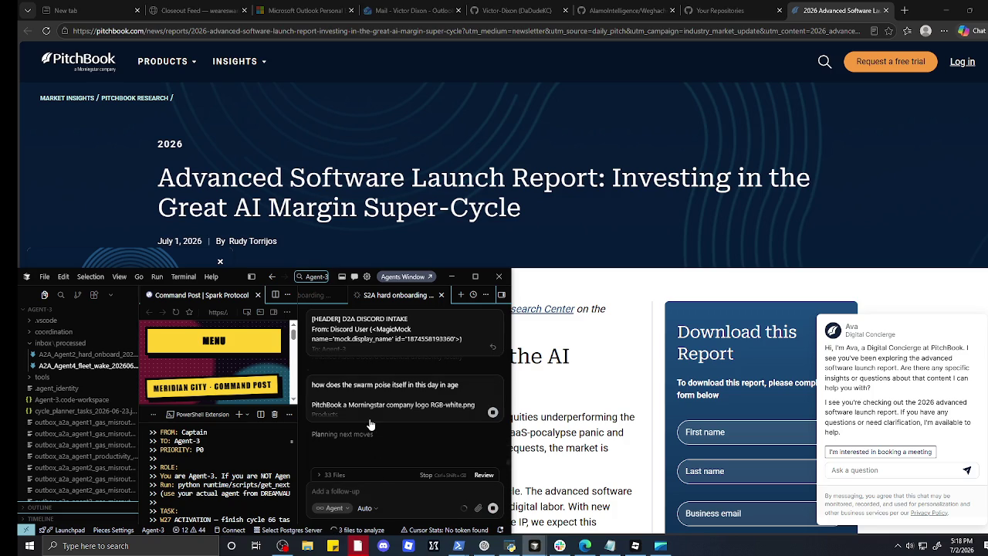
- Expand the sent message and read through the agent's comparison-table analysis
{"action": "left_click", "coordinate": [372, 413]}
{"action": "scroll", "coordinate": [372, 410], "scroll_direction": "up", "scroll_amount": 4}
{"action": "scroll", "coordinate": [371, 409], "scroll_direction": "down", "scroll_amount": 10}
{"action": "scroll", "coordinate": [371, 409], "scroll_direction": "down", "scroll_amount": 8}
{"action": "scroll", "coordinate": [372, 409], "scroll_direction": "up", "scroll_amount": 8}
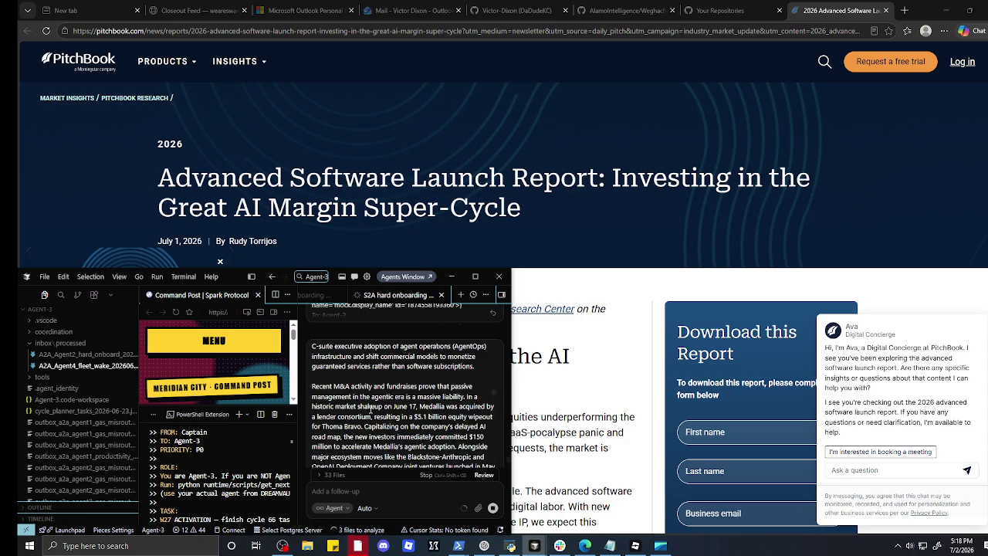
{"action": "scroll", "coordinate": [370, 406], "scroll_direction": "up", "scroll_amount": 10}
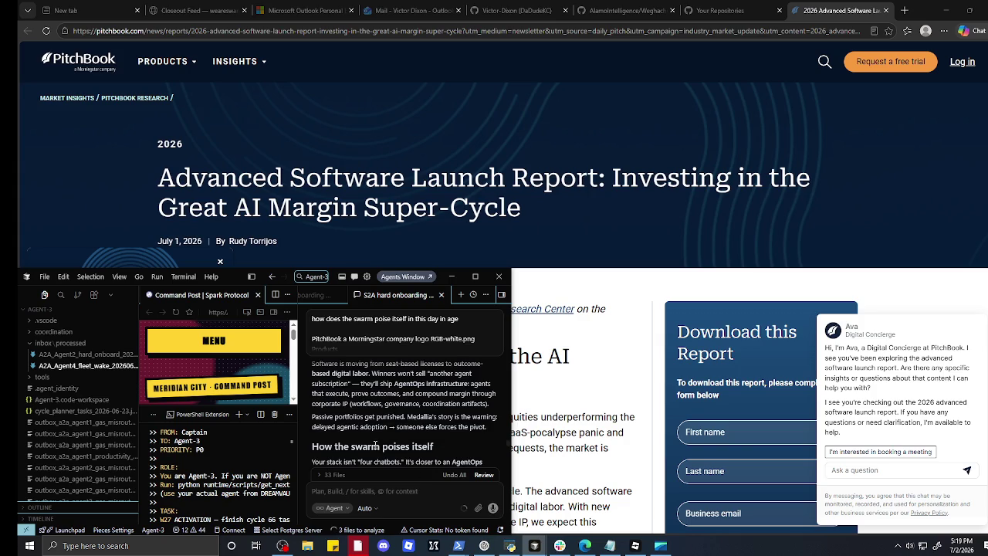
{"action": "scroll", "coordinate": [375, 446], "scroll_direction": "down", "scroll_amount": 1}
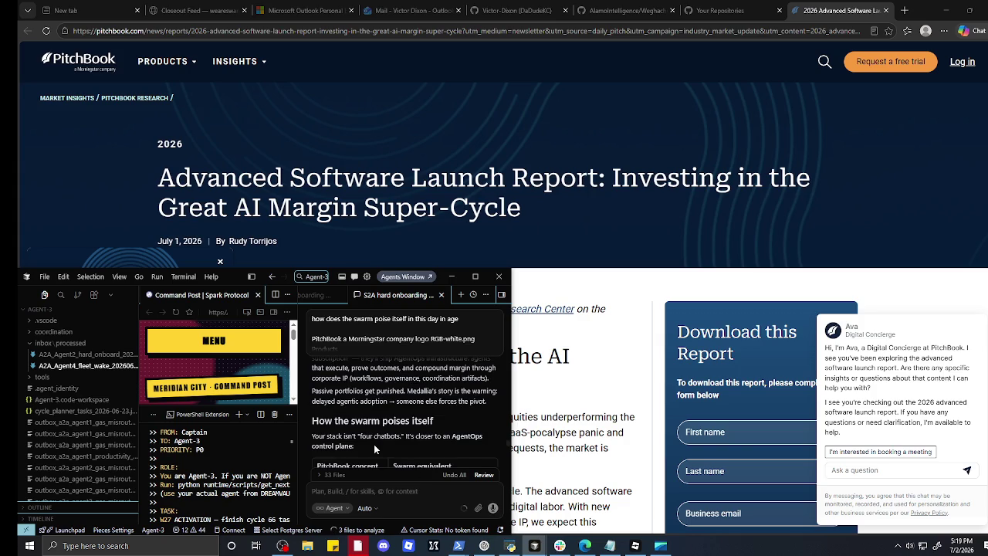
{"action": "scroll", "coordinate": [374, 444], "scroll_direction": "down", "scroll_amount": 1}
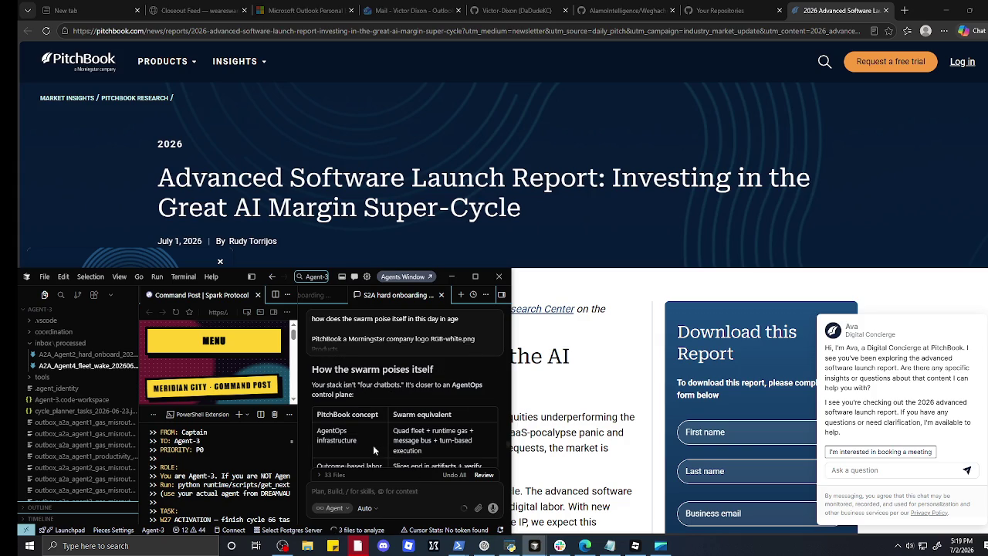
{"action": "scroll", "coordinate": [374, 444], "scroll_direction": "down", "scroll_amount": 2}
{"action": "scroll", "coordinate": [373, 449], "scroll_direction": "down", "scroll_amount": 1}
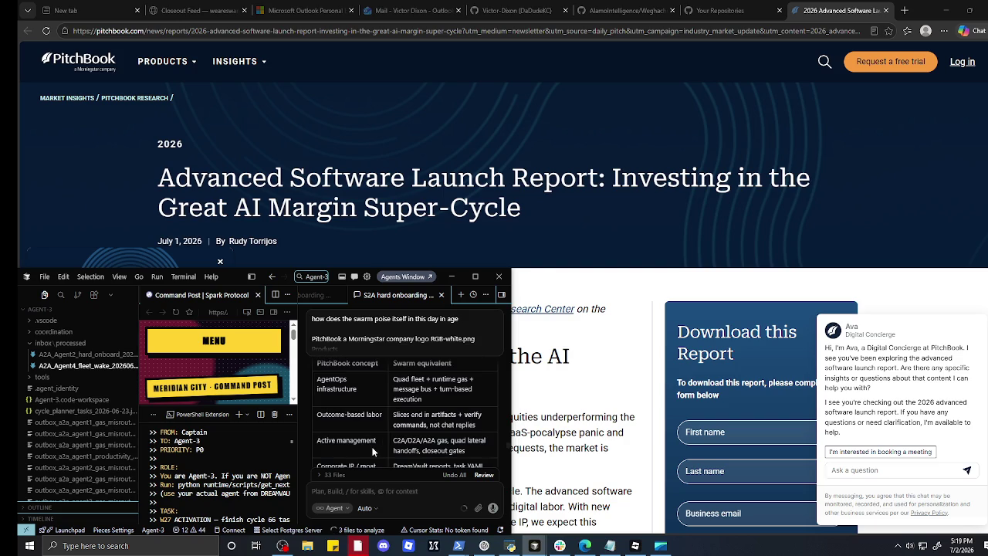
{"action": "scroll", "coordinate": [373, 451], "scroll_direction": "down", "scroll_amount": 1}
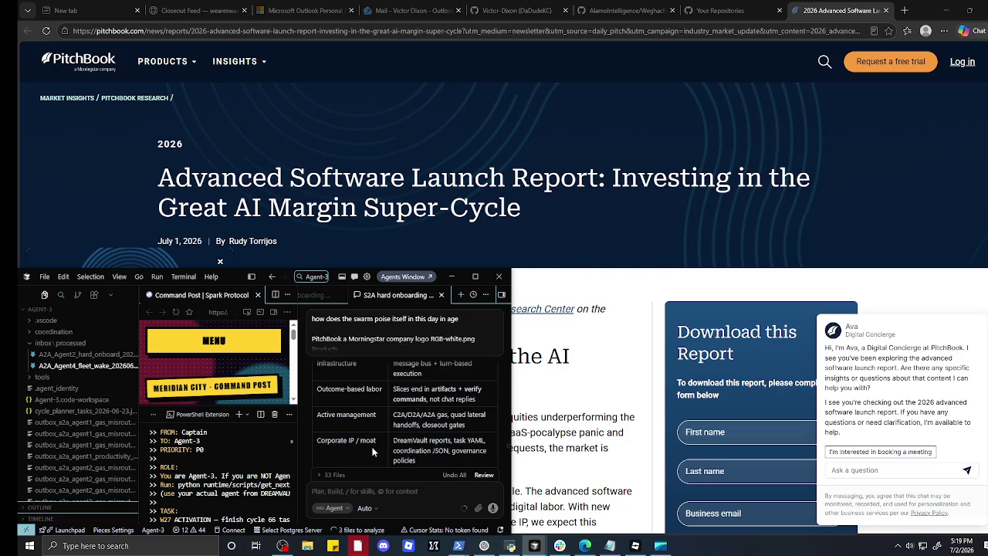
{"action": "scroll", "coordinate": [373, 451], "scroll_direction": "down", "scroll_amount": 1}
{"action": "scroll", "coordinate": [373, 452], "scroll_direction": "down", "scroll_amount": 3}
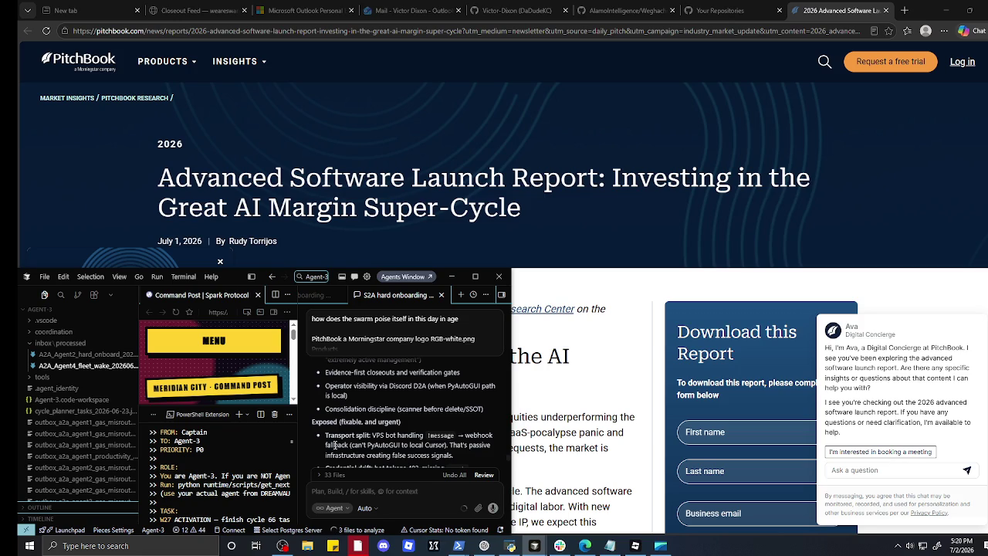
{"action": "scroll", "coordinate": [335, 445], "scroll_direction": "down", "scroll_amount": 1}
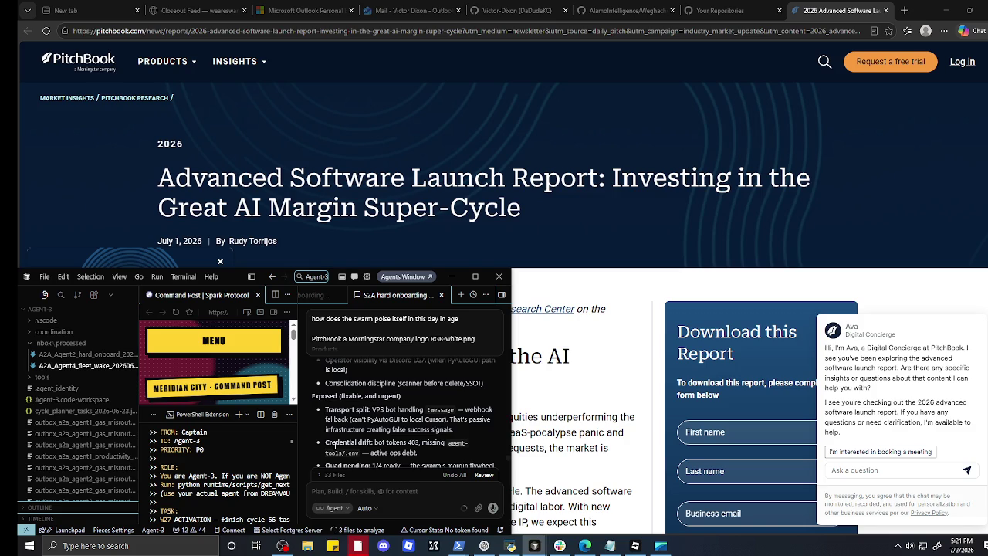
{"action": "scroll", "coordinate": [335, 445], "scroll_direction": "down", "scroll_amount": 1}
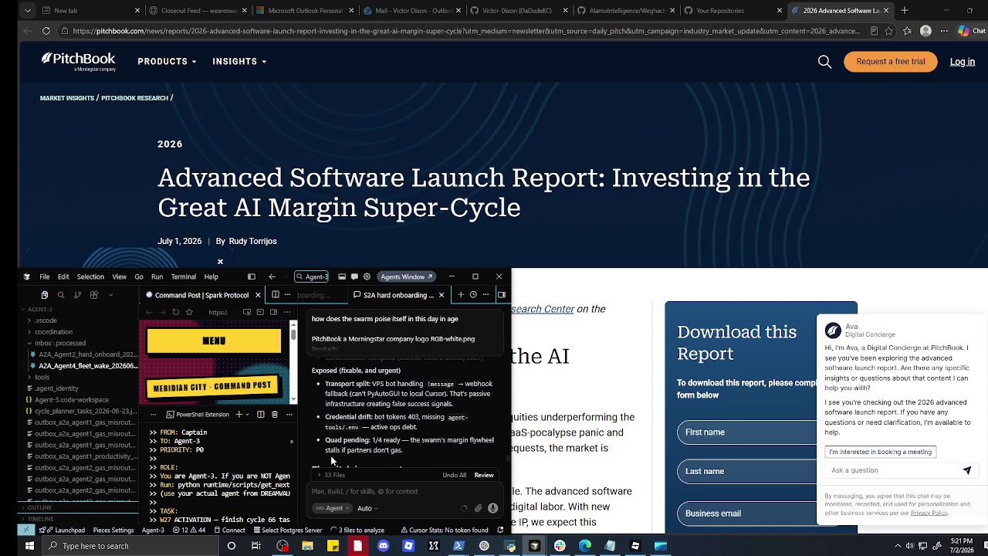
{"action": "scroll", "coordinate": [330, 455], "scroll_direction": "down", "scroll_amount": 1}
{"action": "scroll", "coordinate": [331, 457], "scroll_direction": "down", "scroll_amount": 1}
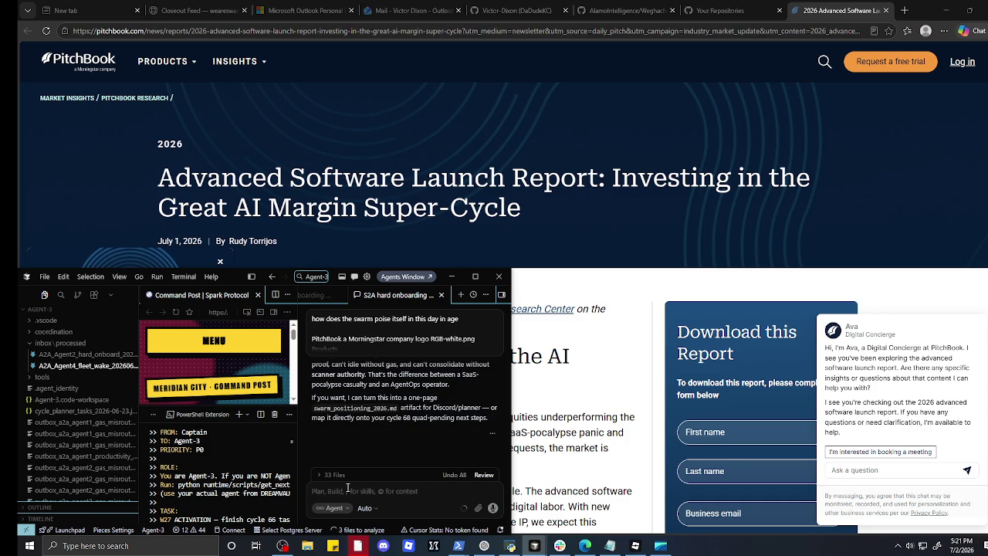
- Reply 'yes please' to accept the agent's offer, then minimize the PitchBook browser window
{"action": "type", "text": "yes please"}
{"action": "key", "text": "Return"}
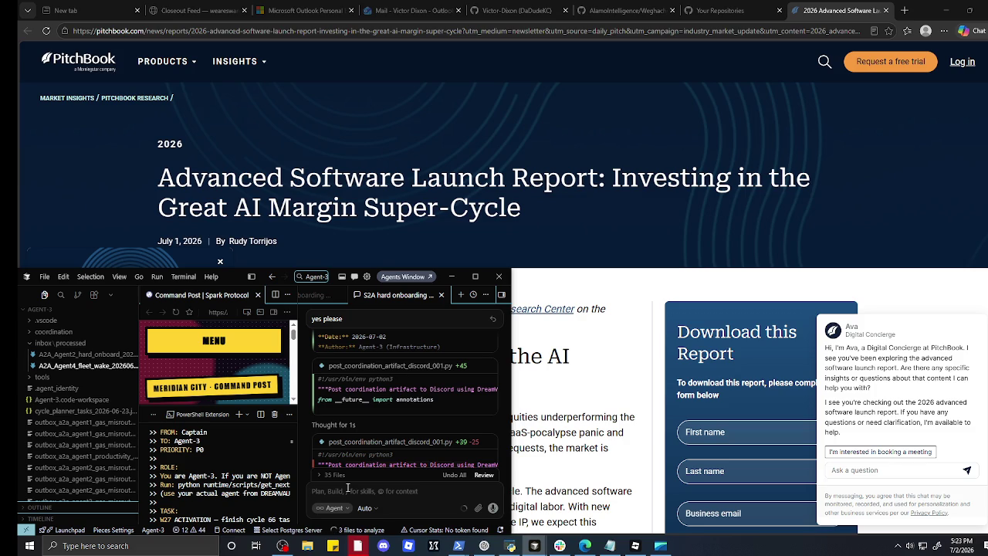
{"action": "left_click", "coordinate": [348, 489]}
{"action": "left_click", "coordinate": [947, 10]}
- Minimize Slack and Roblox Studio and bring the ChatGPT Forester NPC chat forward
{"action": "left_click", "coordinate": [960, 7]}
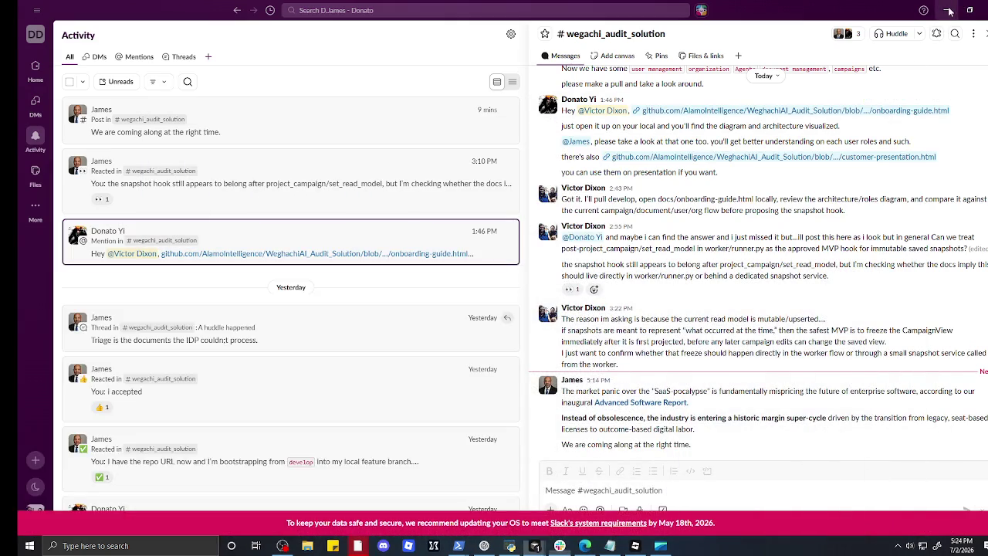
{"action": "left_click", "coordinate": [947, 10]}
{"action": "left_click", "coordinate": [948, 10]}
{"action": "left_click", "coordinate": [947, 10]}
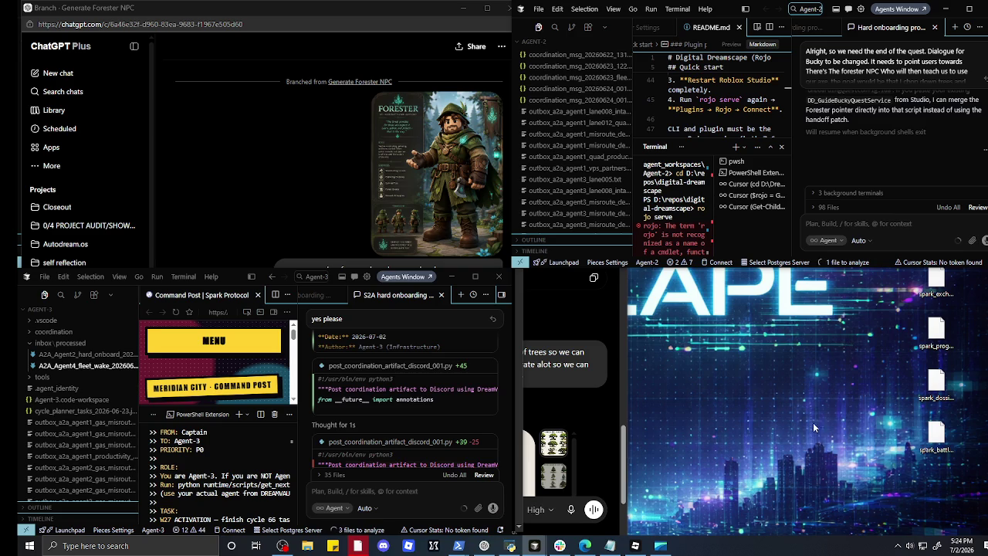
{"action": "mouse_move", "coordinate": [534, 545]}
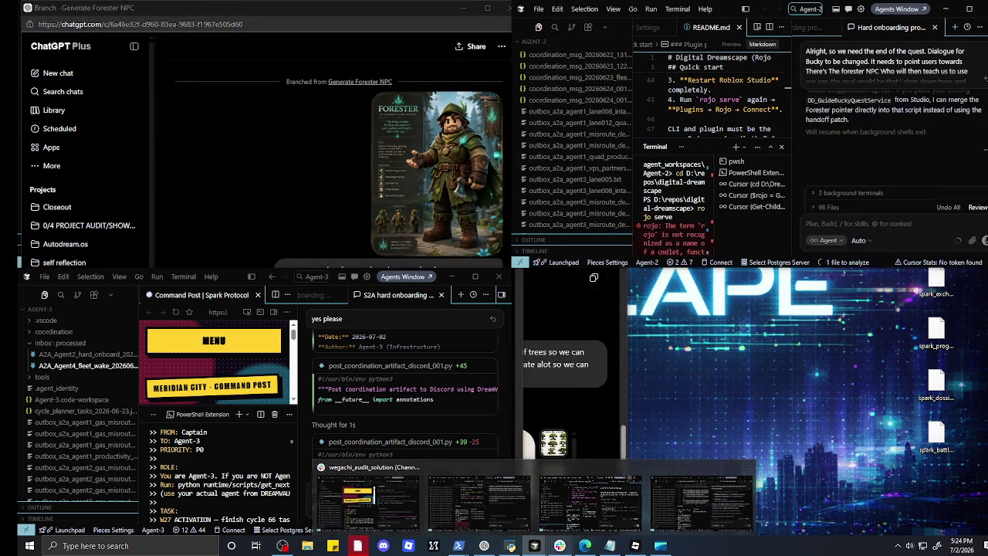
{"action": "mouse_move", "coordinate": [661, 546]}
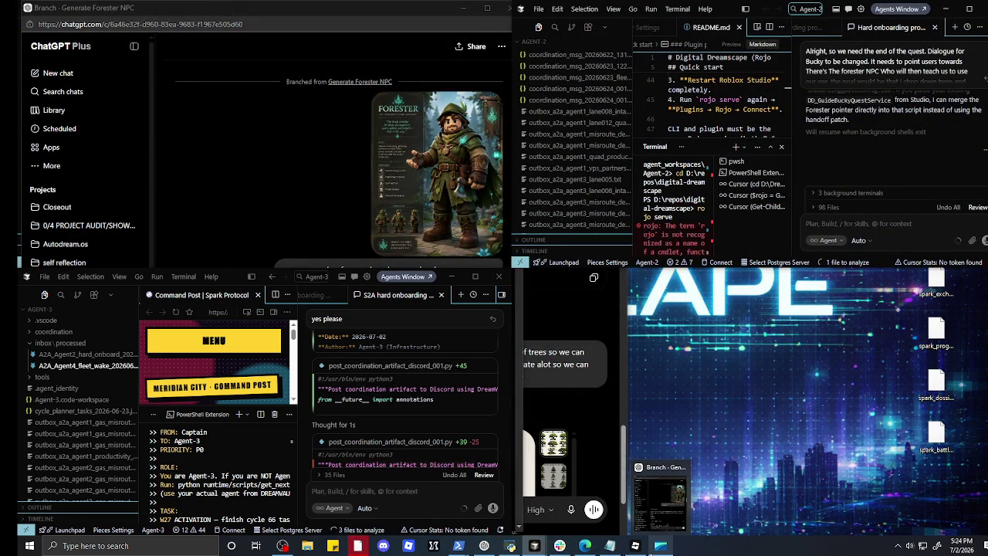
{"action": "left_click", "coordinate": [484, 546]}
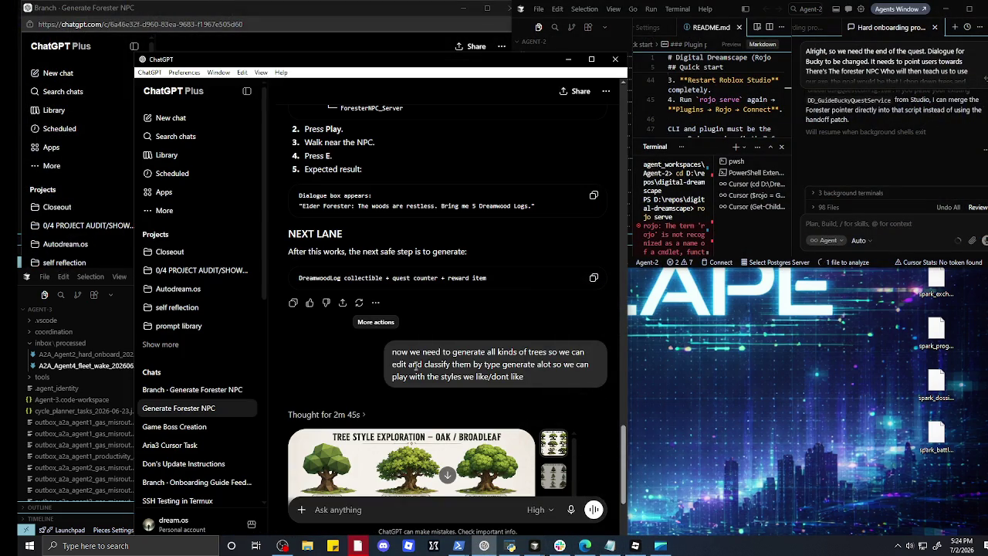
- Send a follow-up asking for the tree models as Roblox code instead
{"action": "scroll", "coordinate": [413, 370], "scroll_direction": "down", "scroll_amount": 3}
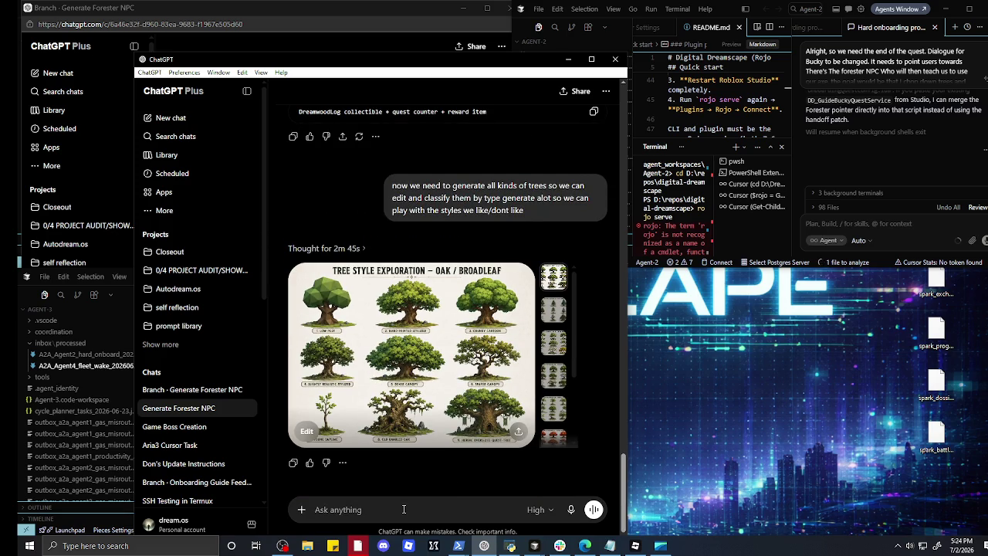
{"action": "type", "text": "model."}
{"action": "key", "text": "BackSpace"}
{"action": "type", "text": "s.... on"}
{"action": "type", "text": " roplox"}
{"action": "type", "text": " fooo"}
{"action": "key", "text": "BackSpace"}
{"action": "key", "text": "BackSpace"}
{"action": "key", "text": "BackSpace"}
{"action": "type", "text": "pl"}
{"action": "type", "text": "me code"}
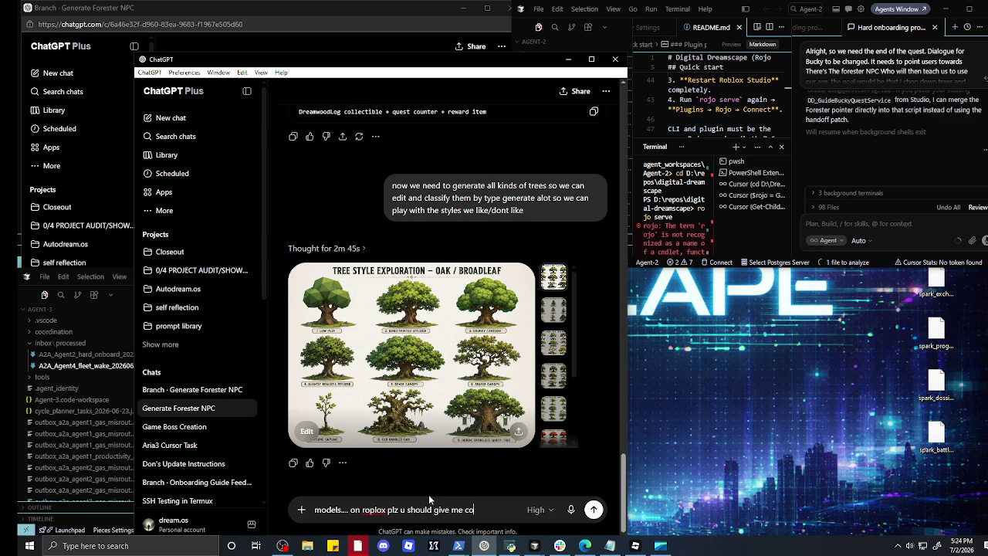
{"action": "key", "text": "Return"}
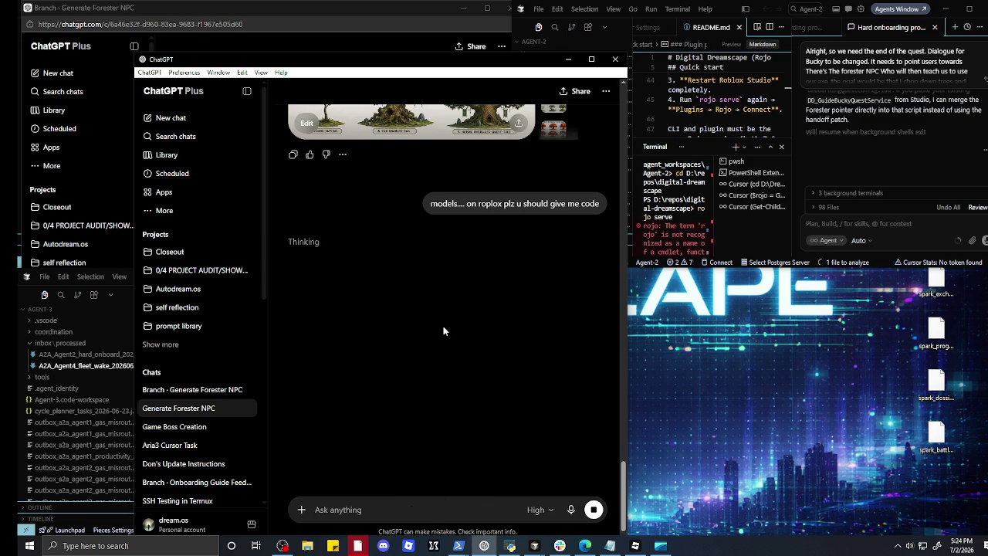
- Maximize the ChatGPT window while the reply is being generated
{"action": "scroll", "coordinate": [578, 219], "scroll_direction": "up", "scroll_amount": 3}
{"action": "left_click_drag", "start_coordinate": [575, 229], "coordinate": [574, 342]}
{"action": "scroll", "coordinate": [574, 342], "scroll_direction": "up", "scroll_amount": 5}
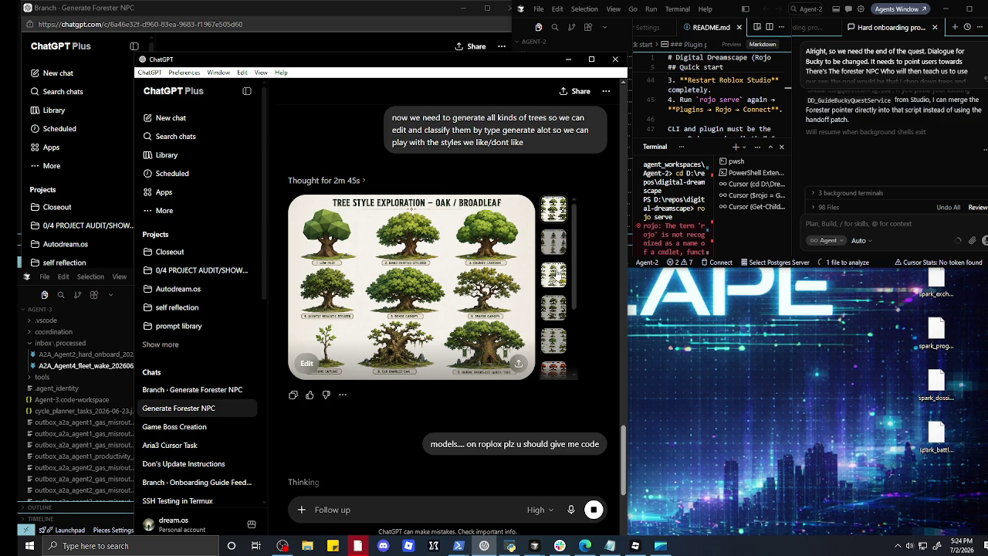
{"action": "left_click", "coordinate": [592, 60]}
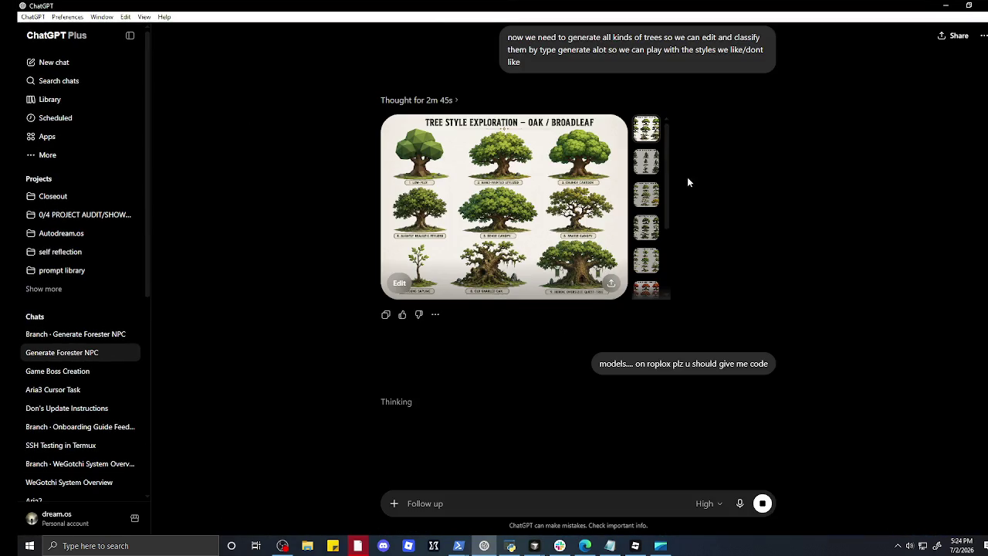
{"action": "left_click", "coordinate": [555, 199]}
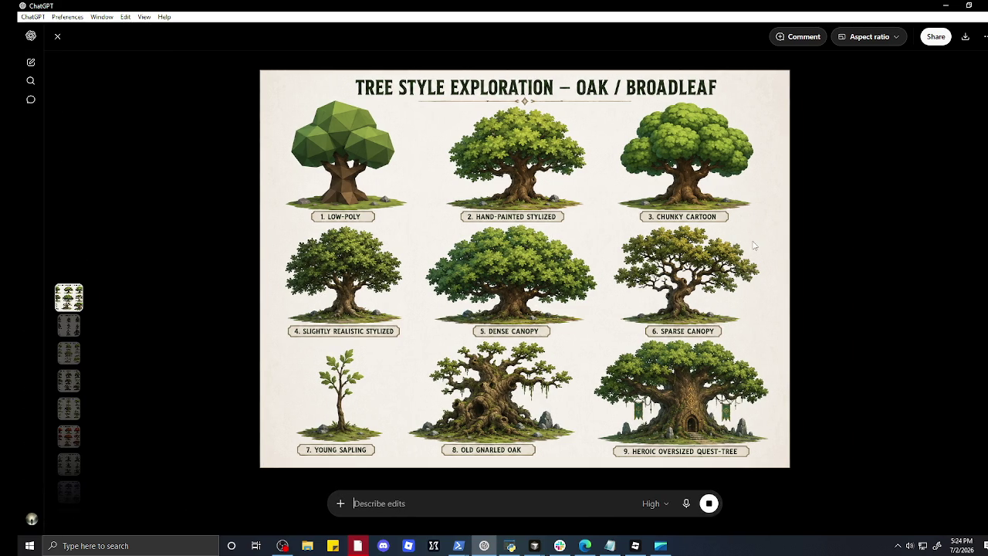
{"action": "scroll", "coordinate": [753, 245], "scroll_direction": "down", "scroll_amount": 1}
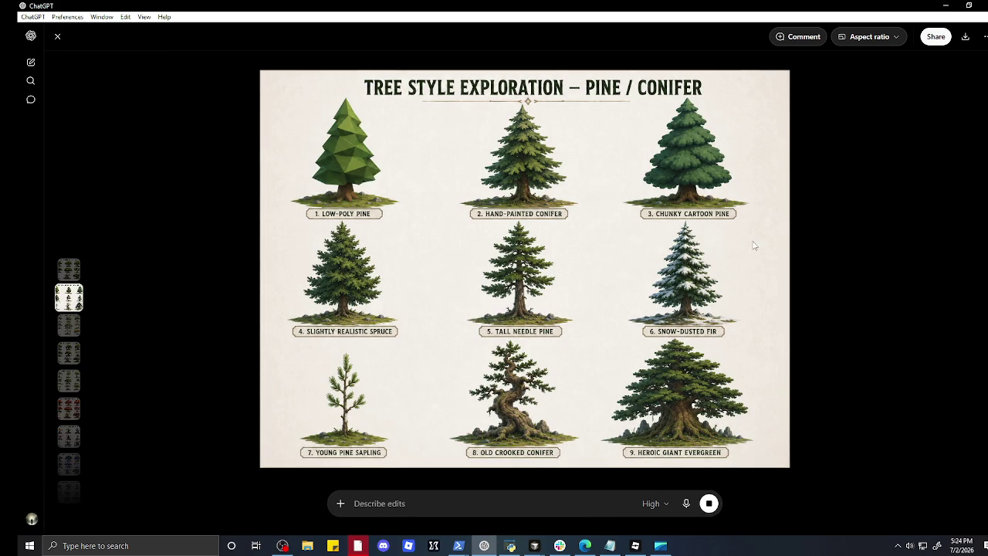
{"action": "scroll", "coordinate": [753, 246], "scroll_direction": "down", "scroll_amount": 1}
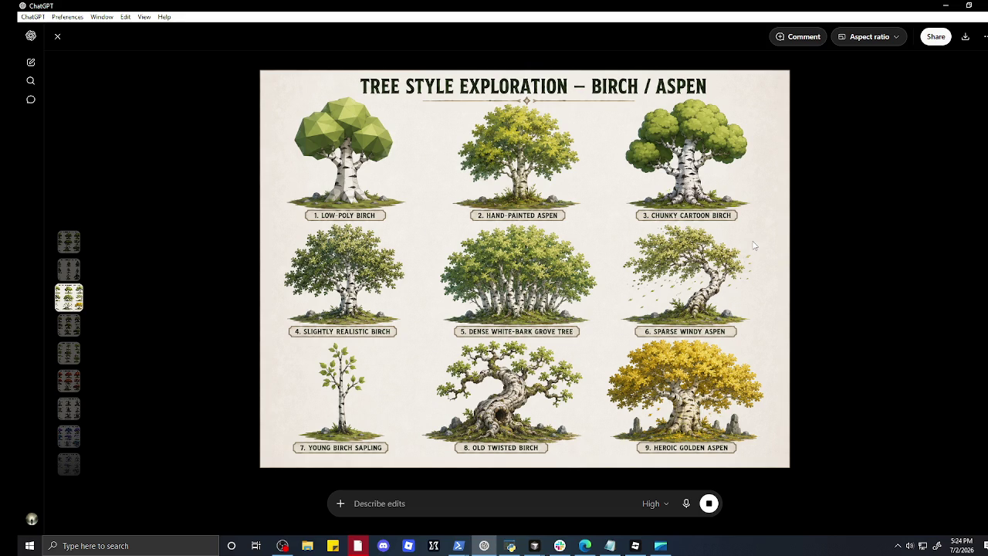
{"action": "scroll", "coordinate": [753, 246], "scroll_direction": "down", "scroll_amount": 1}
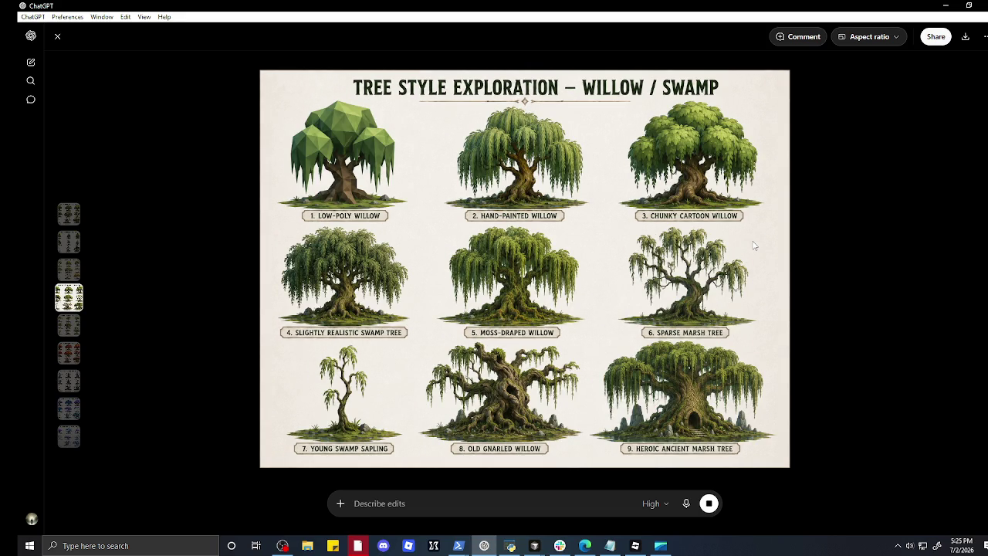
{"action": "scroll", "coordinate": [753, 245], "scroll_direction": "down", "scroll_amount": 1}
{"action": "scroll", "coordinate": [753, 245], "scroll_direction": "down", "scroll_amount": 1}
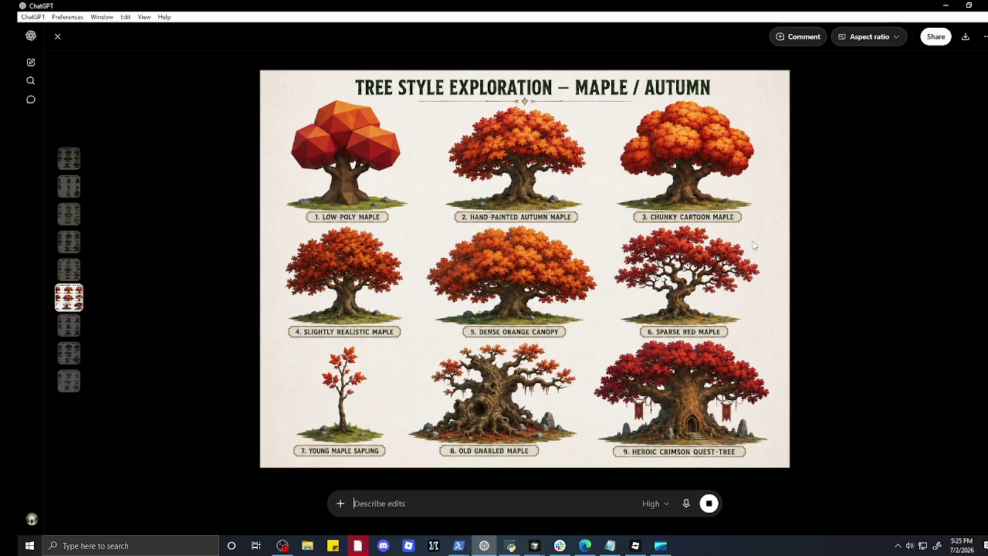
{"action": "scroll", "coordinate": [753, 245], "scroll_direction": "down", "scroll_amount": 1}
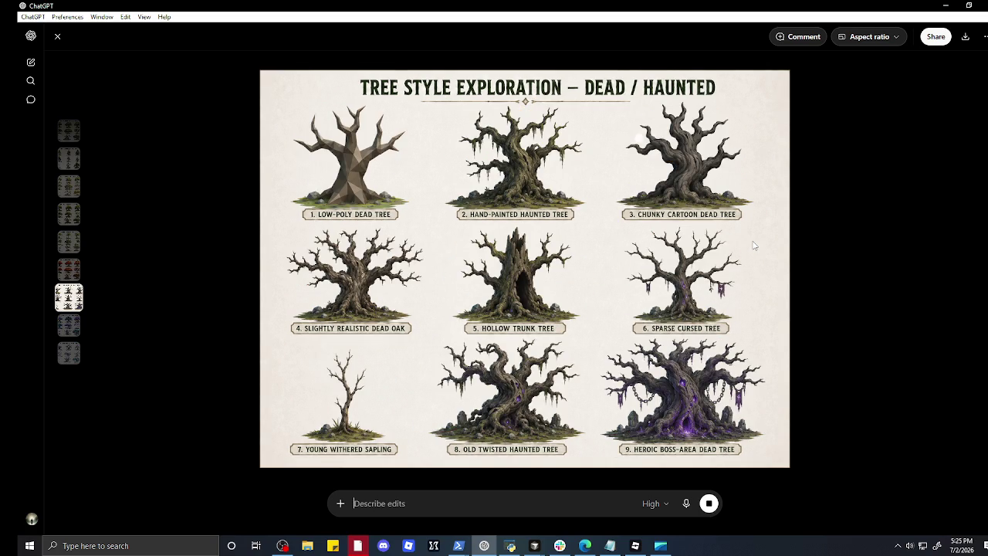
{"action": "scroll", "coordinate": [754, 246], "scroll_direction": "down", "scroll_amount": 1}
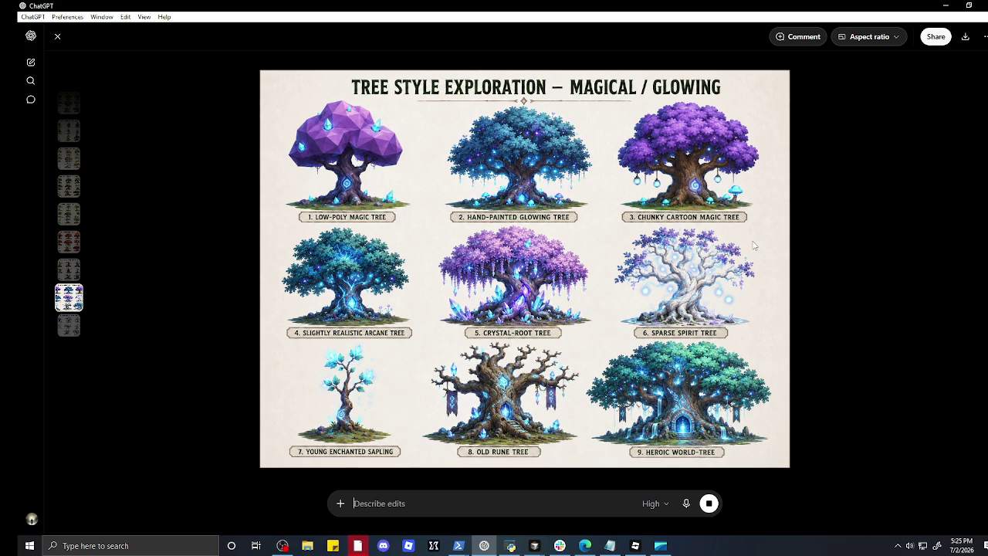
{"action": "scroll", "coordinate": [753, 245], "scroll_direction": "down", "scroll_amount": 1}
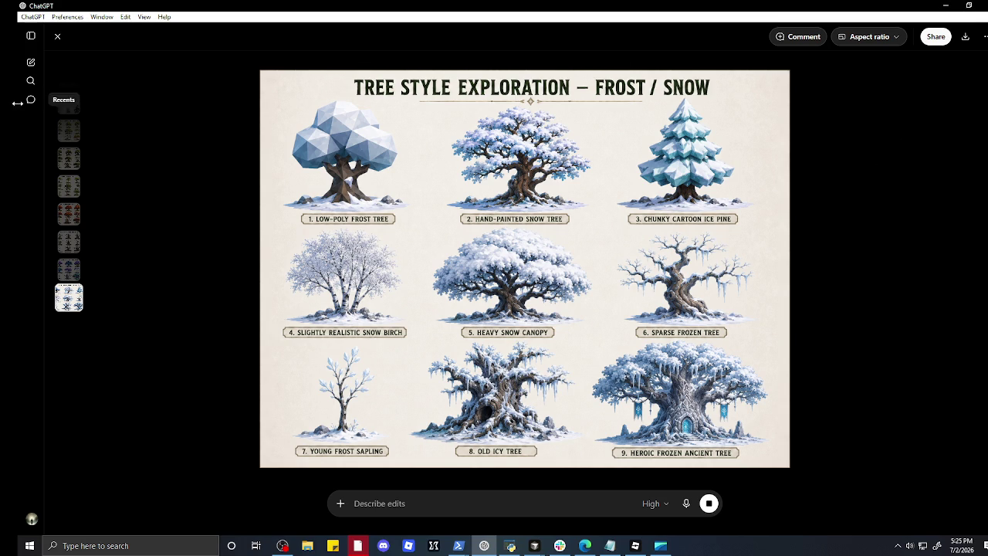
{"action": "left_click", "coordinate": [57, 36]}
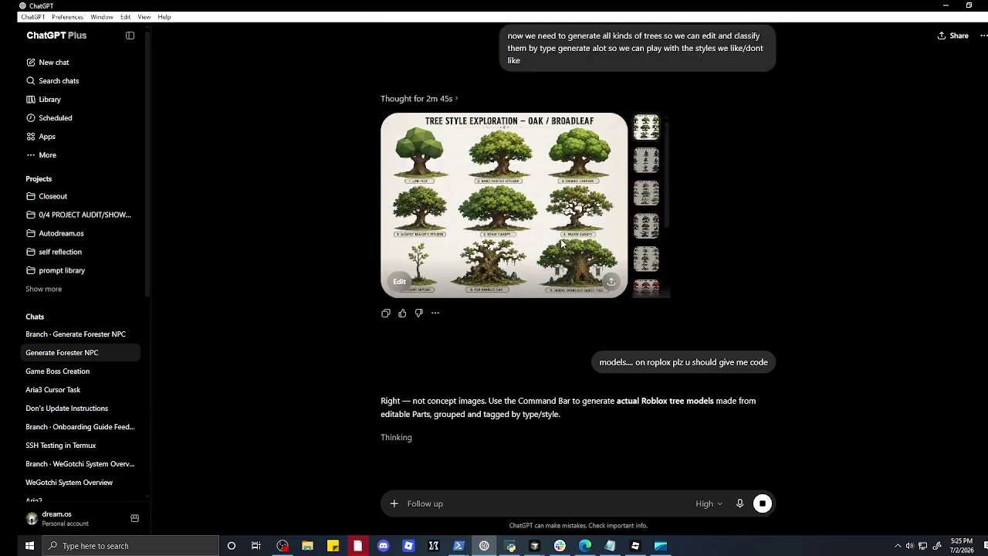
- Scroll through ChatGPT's reply containing the Tree Style Lab generator script
{"action": "scroll", "coordinate": [561, 239], "scroll_direction": "down", "scroll_amount": 3}
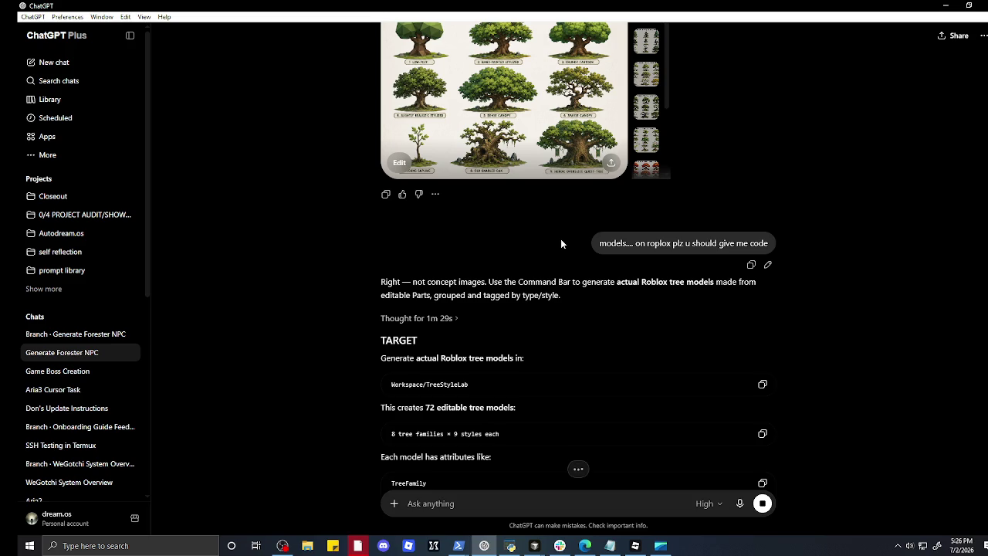
{"action": "scroll", "coordinate": [561, 244], "scroll_direction": "down", "scroll_amount": 3}
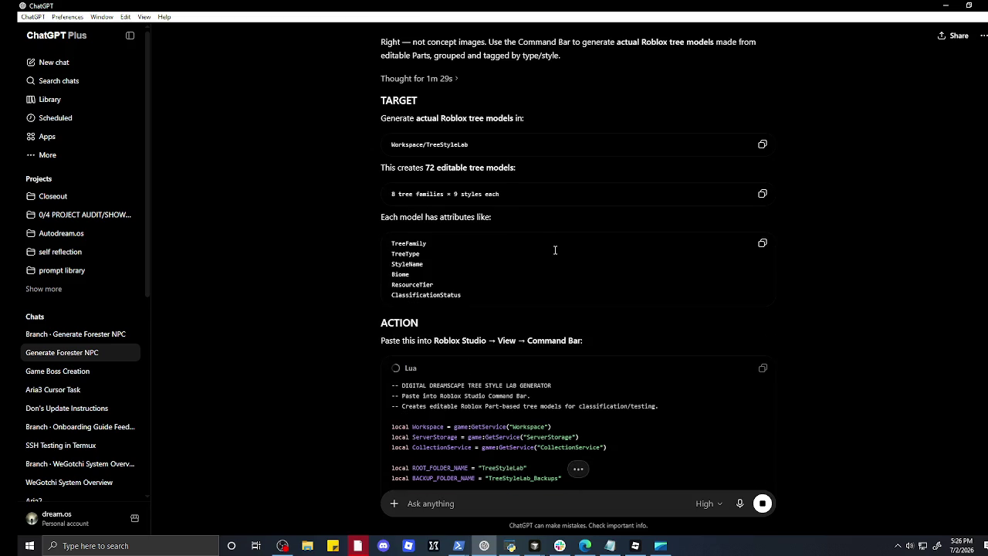
{"action": "scroll", "coordinate": [554, 250], "scroll_direction": "down", "scroll_amount": 8}
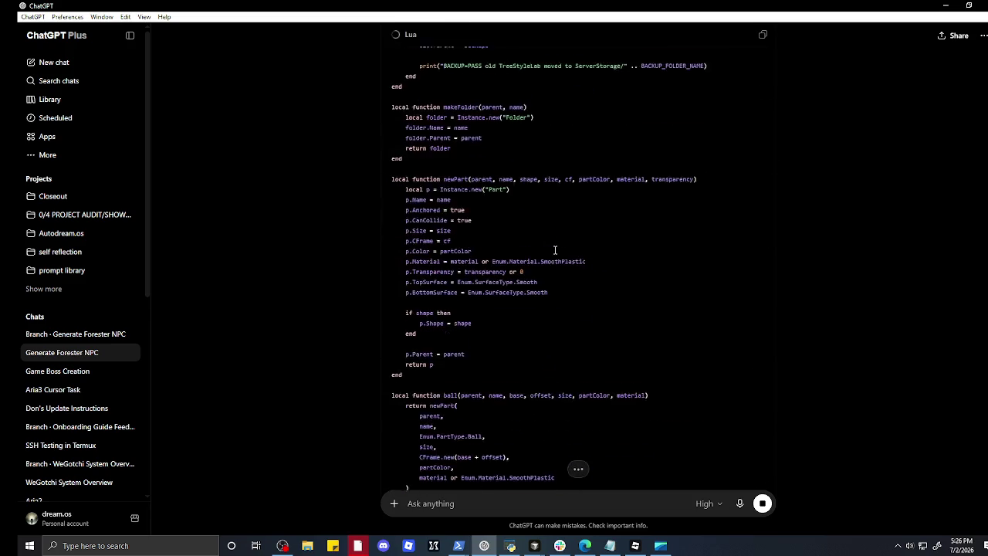
{"action": "scroll", "coordinate": [554, 250], "scroll_direction": "down", "scroll_amount": 3}
{"action": "scroll", "coordinate": [554, 251], "scroll_direction": "down", "scroll_amount": 2}
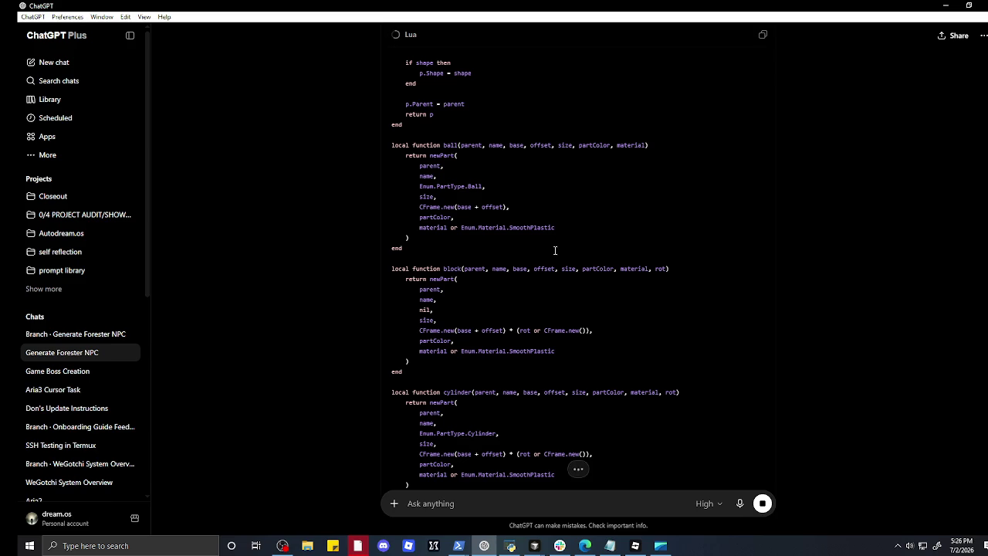
{"action": "scroll", "coordinate": [554, 250], "scroll_direction": "down", "scroll_amount": 20}
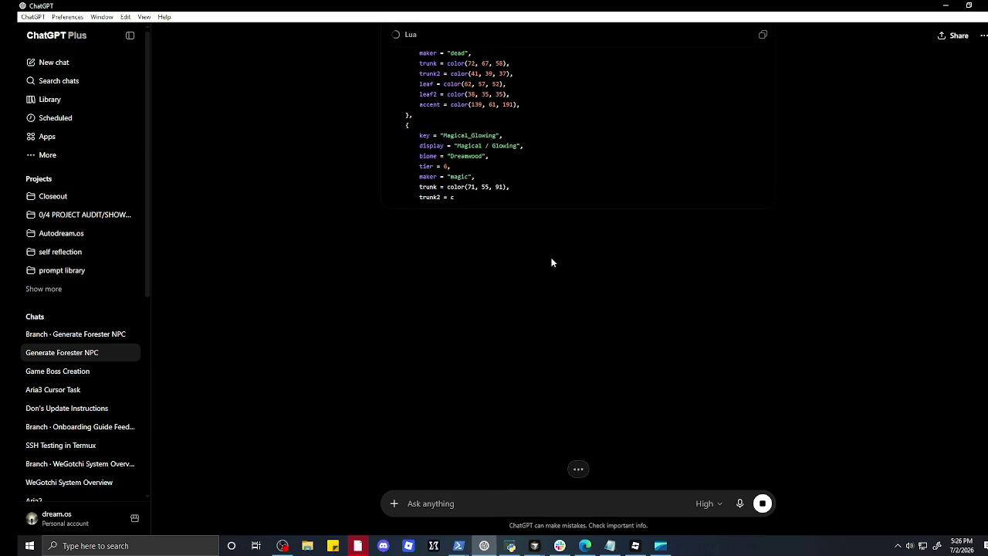
{"action": "scroll", "coordinate": [553, 261], "scroll_direction": "down", "scroll_amount": 2}
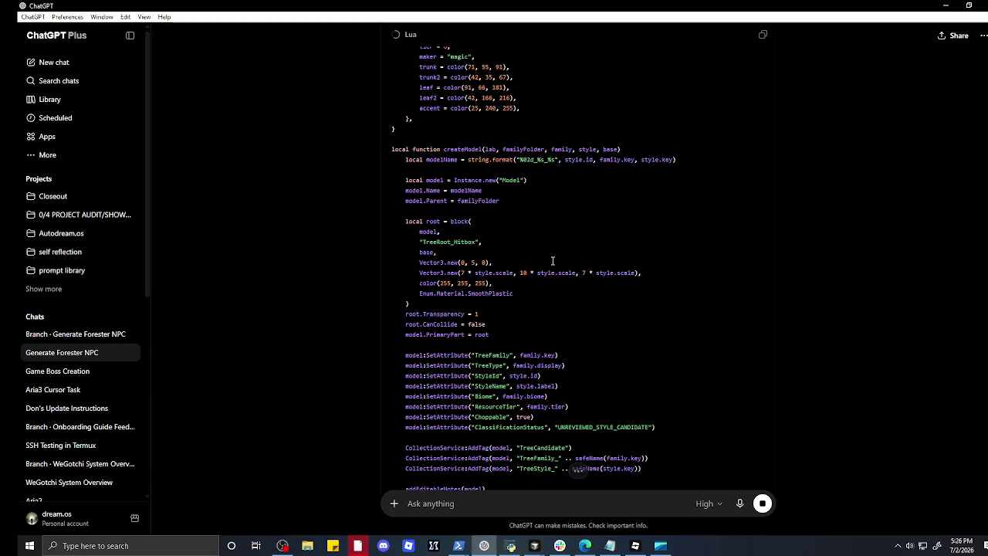
{"action": "scroll", "coordinate": [553, 261], "scroll_direction": "up", "scroll_amount": 15}
{"action": "scroll", "coordinate": [541, 268], "scroll_direction": "up", "scroll_amount": 5}
{"action": "scroll", "coordinate": [528, 278], "scroll_direction": "down", "scroll_amount": 2}
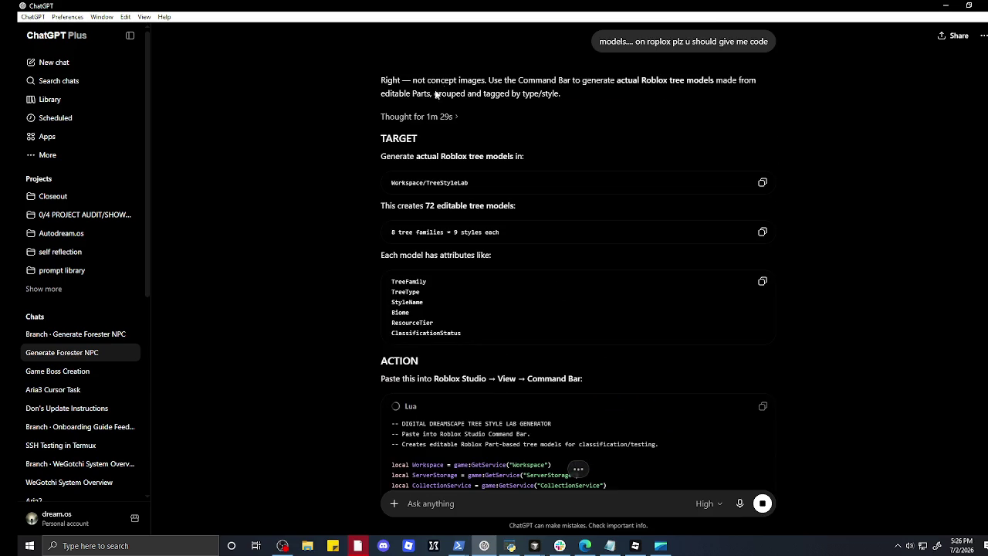
- Highlight the reply's Command Bar note and the Workspace/TreeStyleLab target path
{"action": "left_click_drag", "start_coordinate": [427, 80], "coordinate": [664, 84]}
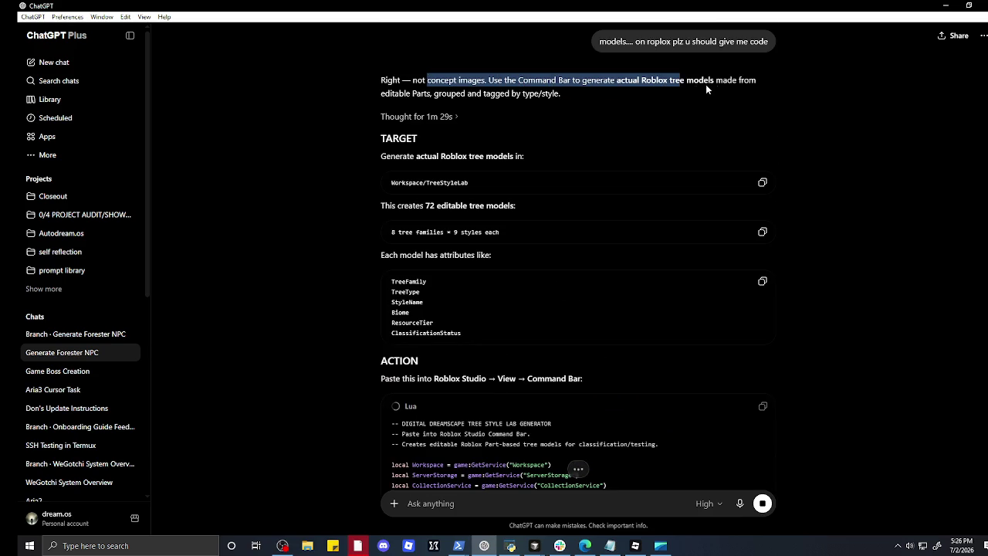
{"action": "mouse_move", "coordinate": [755, 87]}
{"action": "left_mouse_down"}
{"action": "mouse_move", "coordinate": [466, 100]}
{"action": "mouse_move", "coordinate": [559, 93]}
{"action": "left_mouse_up"}
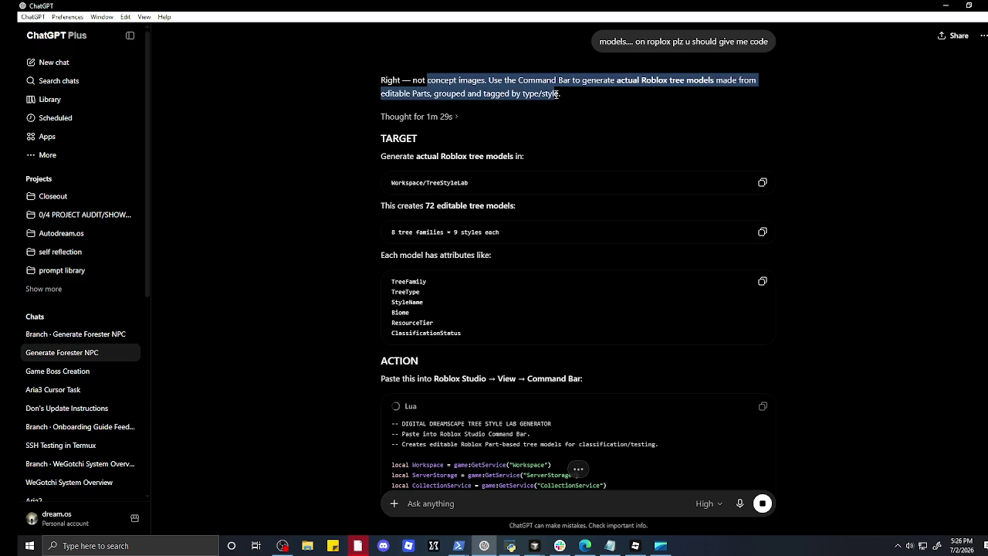
{"action": "left_click", "coordinate": [410, 155]}
{"action": "left_click_drag", "start_coordinate": [409, 159], "coordinate": [438, 157]}
{"action": "left_click_drag", "start_coordinate": [506, 161], "coordinate": [518, 159]}
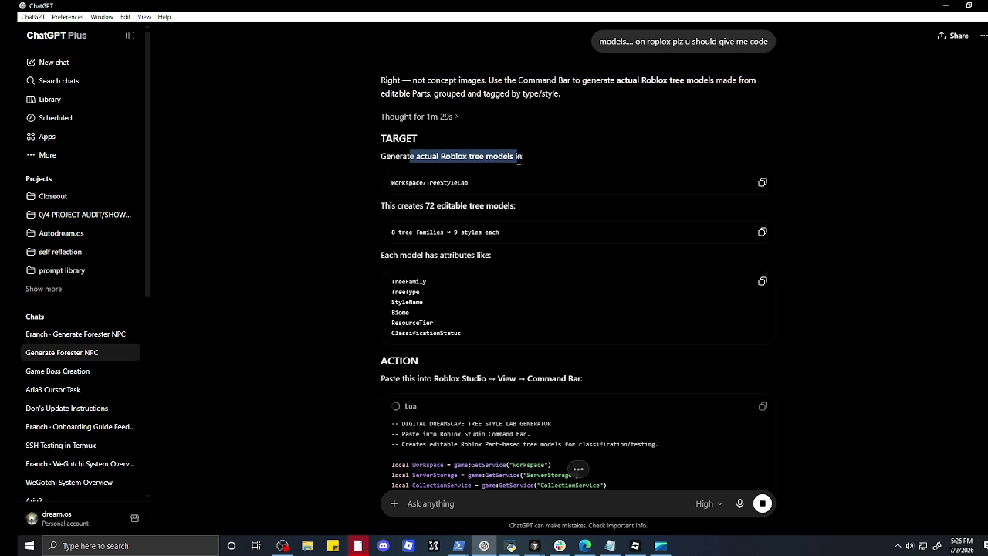
{"action": "left_click_drag", "start_coordinate": [393, 183], "coordinate": [478, 181]}
{"action": "left_click", "coordinate": [478, 181]}
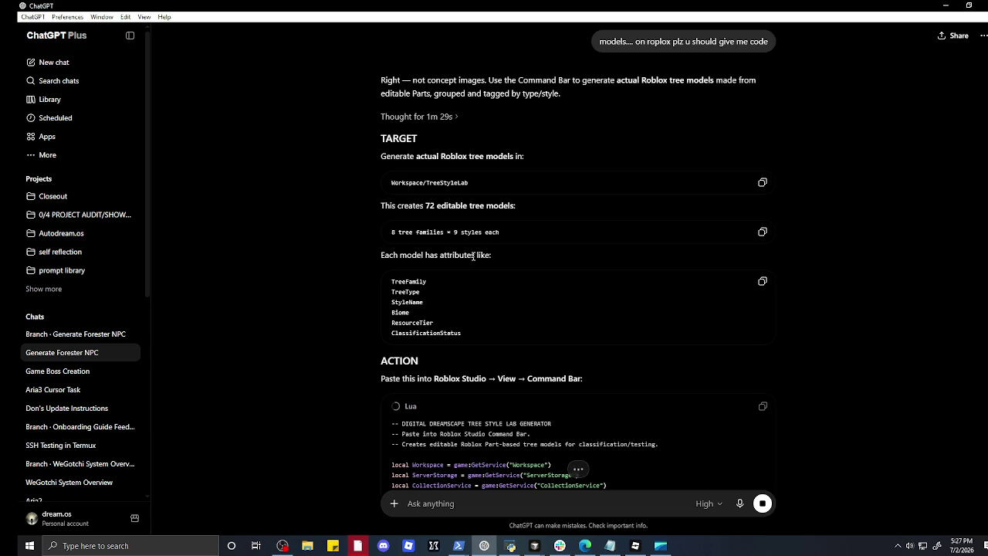
- Read further down, briefly check the Digital Dreamscape Roblox Studio window, and hide it
{"action": "scroll", "coordinate": [474, 256], "scroll_direction": "down", "scroll_amount": 20}
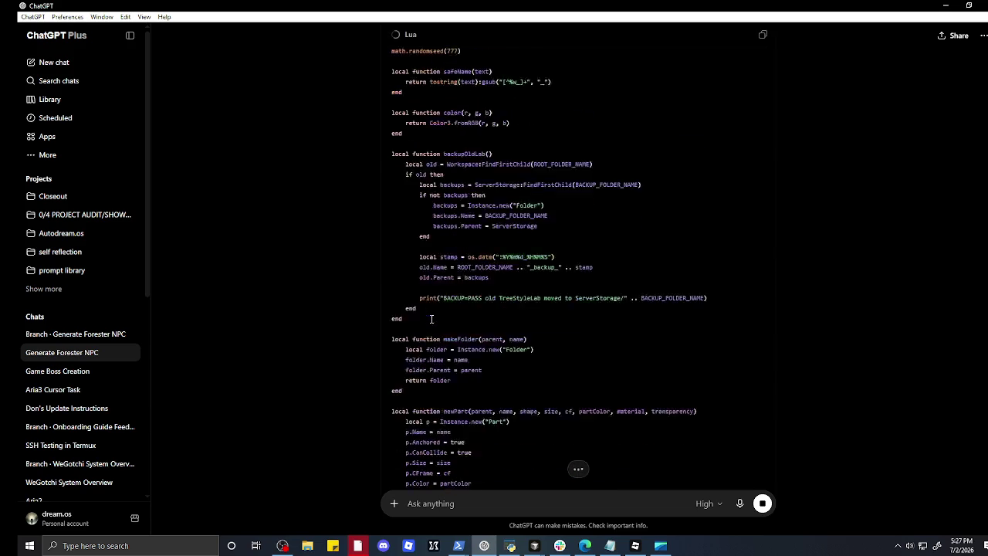
{"action": "scroll", "coordinate": [430, 319], "scroll_direction": "down", "scroll_amount": 20}
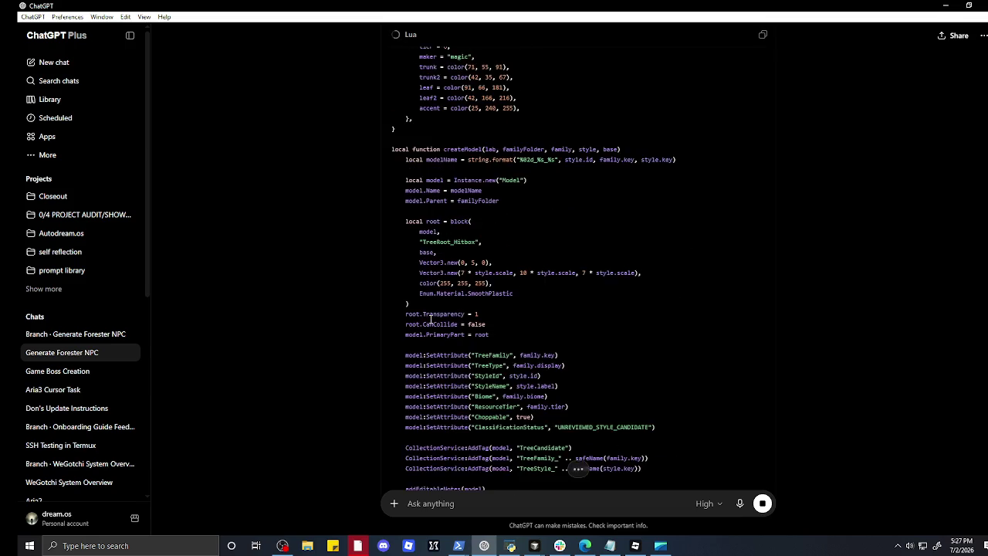
{"action": "scroll", "coordinate": [427, 320], "scroll_direction": "down", "scroll_amount": 5}
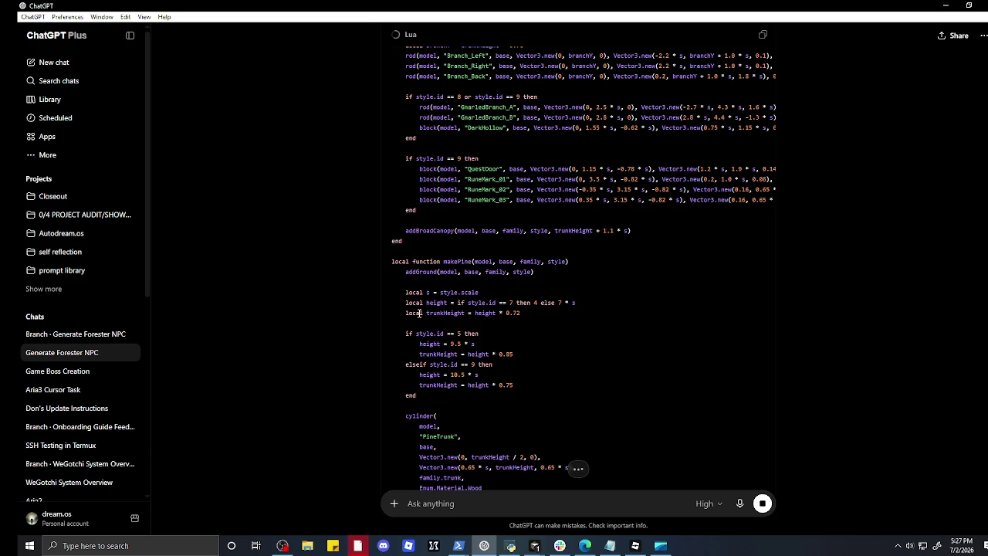
{"action": "scroll", "coordinate": [347, 365], "scroll_direction": "down", "scroll_amount": 10}
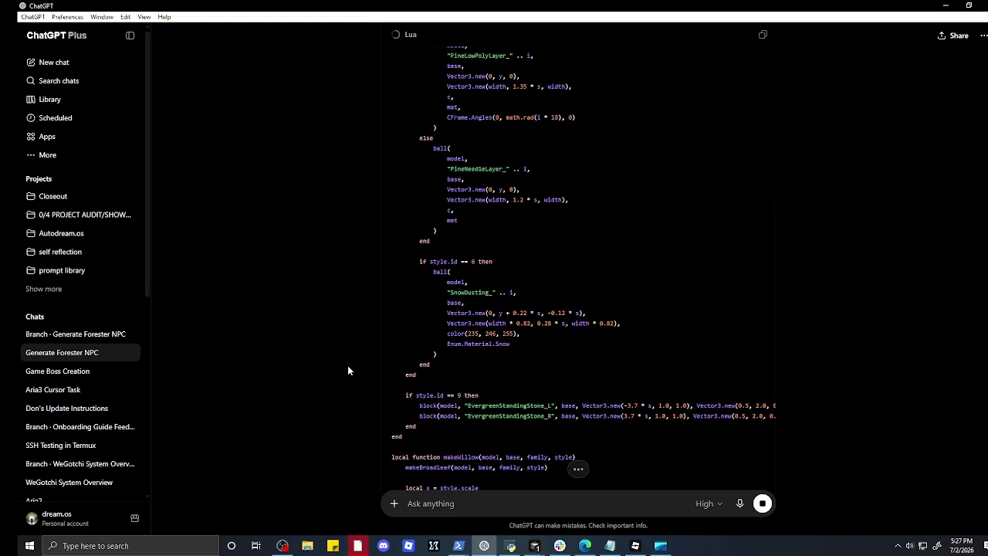
{"action": "scroll", "coordinate": [348, 371], "scroll_direction": "down", "scroll_amount": 2}
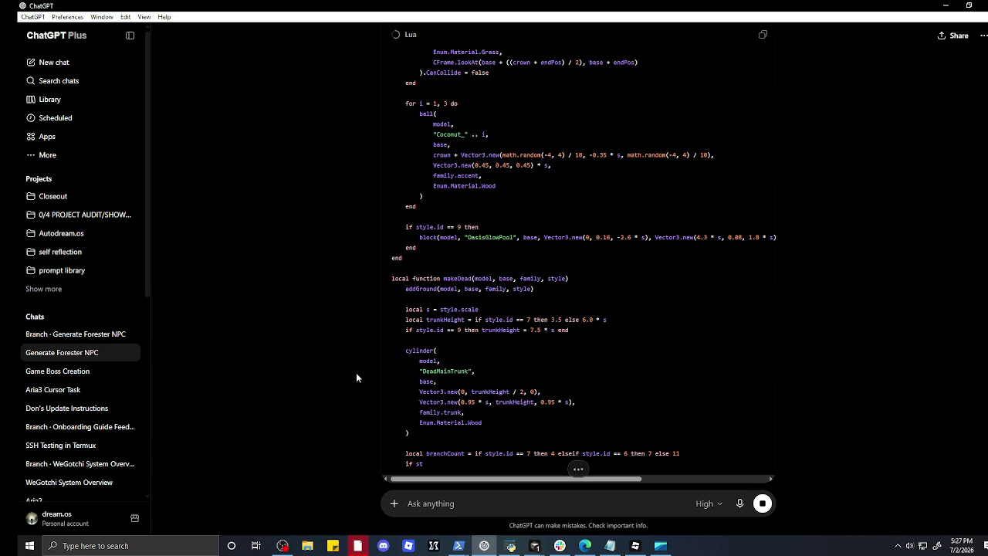
{"action": "scroll", "coordinate": [356, 372], "scroll_direction": "down", "scroll_amount": 5}
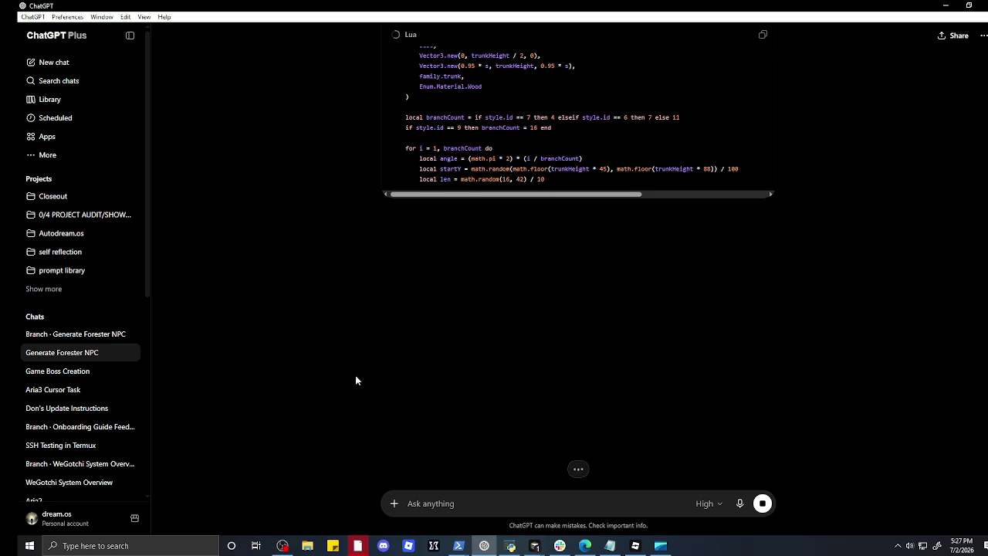
{"action": "scroll", "coordinate": [353, 383], "scroll_direction": "down", "scroll_amount": 2}
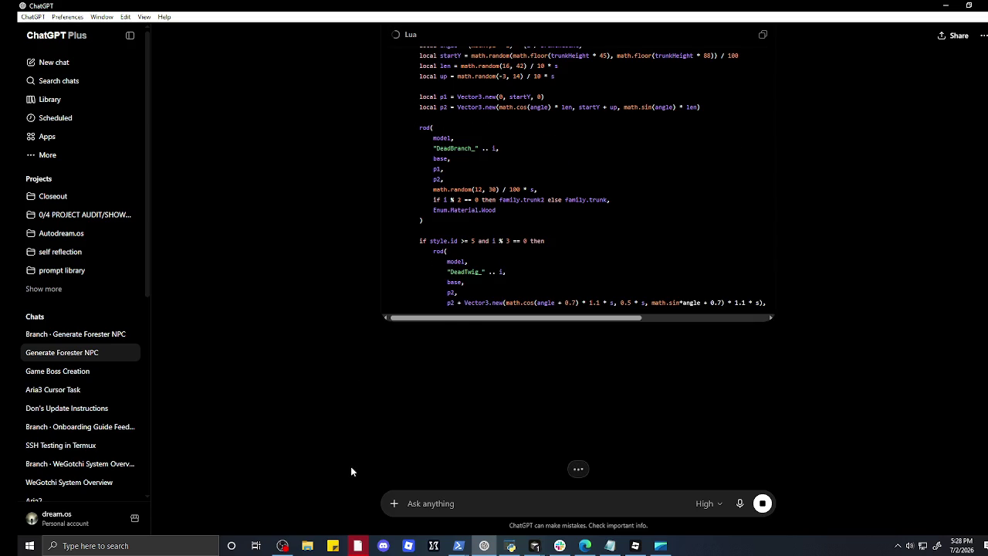
{"action": "mouse_move", "coordinate": [534, 549]}
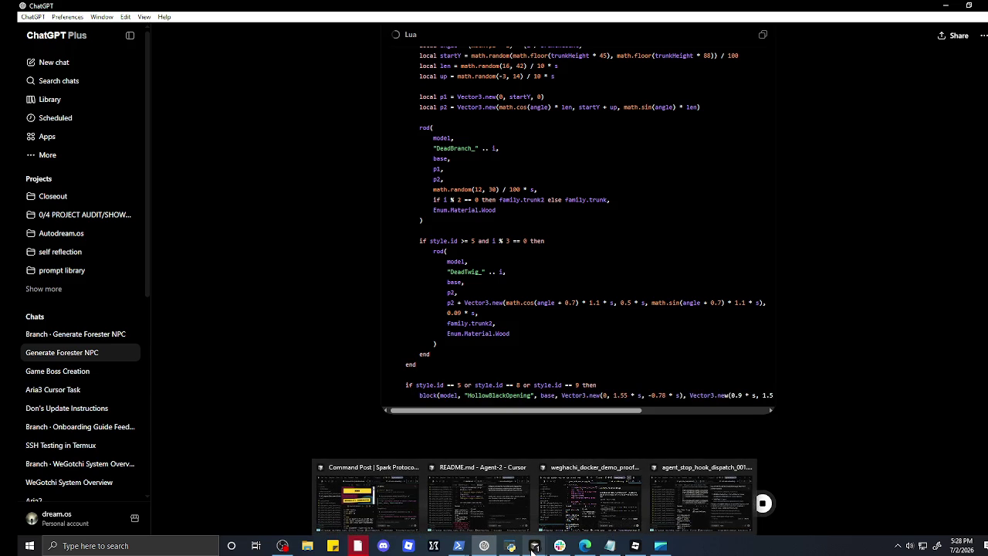
{"action": "left_click", "coordinate": [633, 547]}
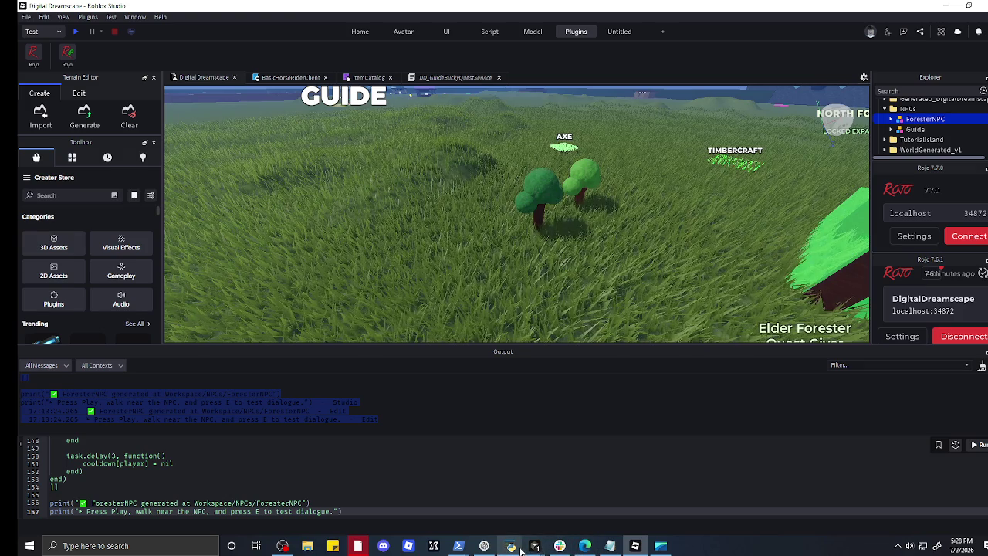
{"action": "left_click", "coordinate": [946, 6]}
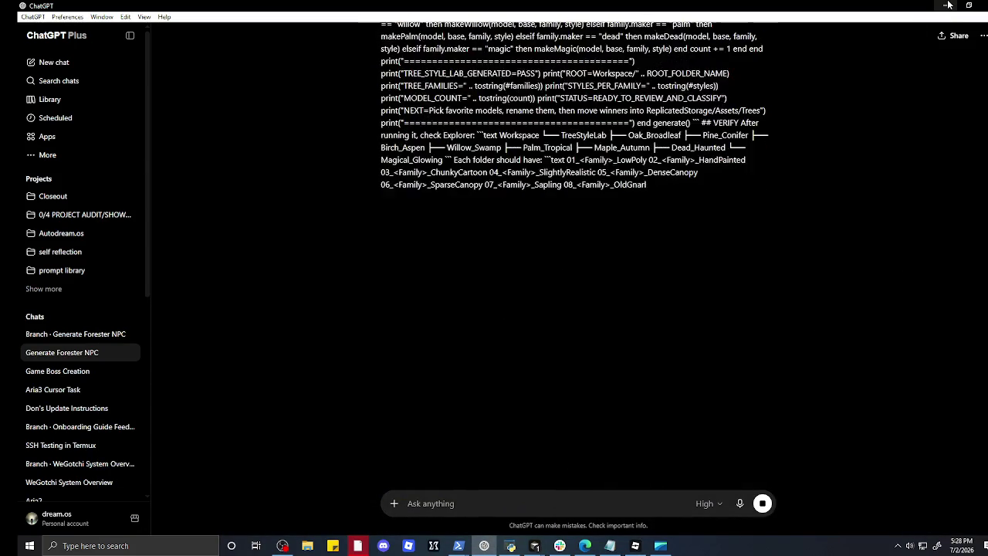
- Copy the whole generated code response from the chat
{"action": "scroll", "coordinate": [597, 166], "scroll_direction": "up", "scroll_amount": 10}
{"action": "scroll", "coordinate": [567, 177], "scroll_direction": "up", "scroll_amount": 15}
{"action": "scroll", "coordinate": [566, 180], "scroll_direction": "down", "scroll_amount": 10}
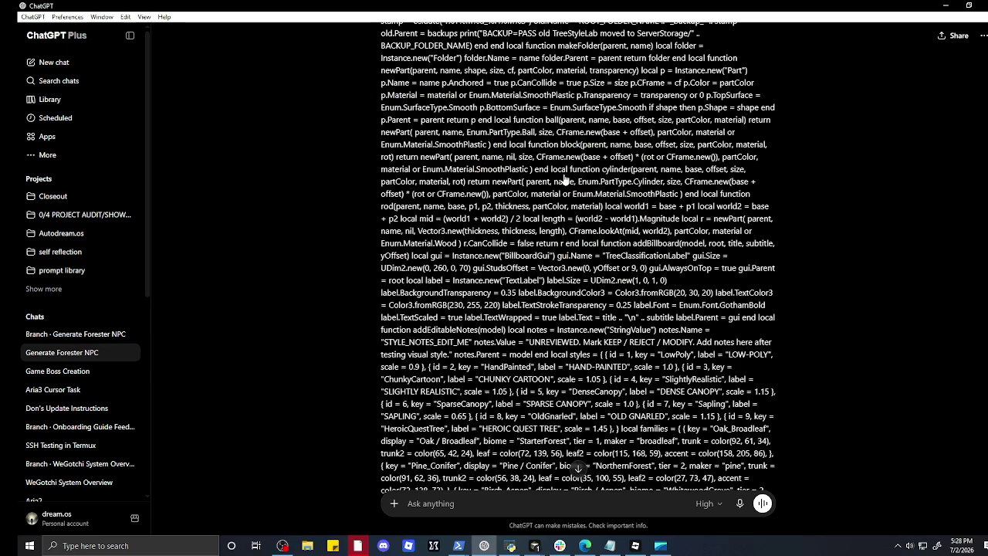
{"action": "scroll", "coordinate": [566, 180], "scroll_direction": "up", "scroll_amount": 3}
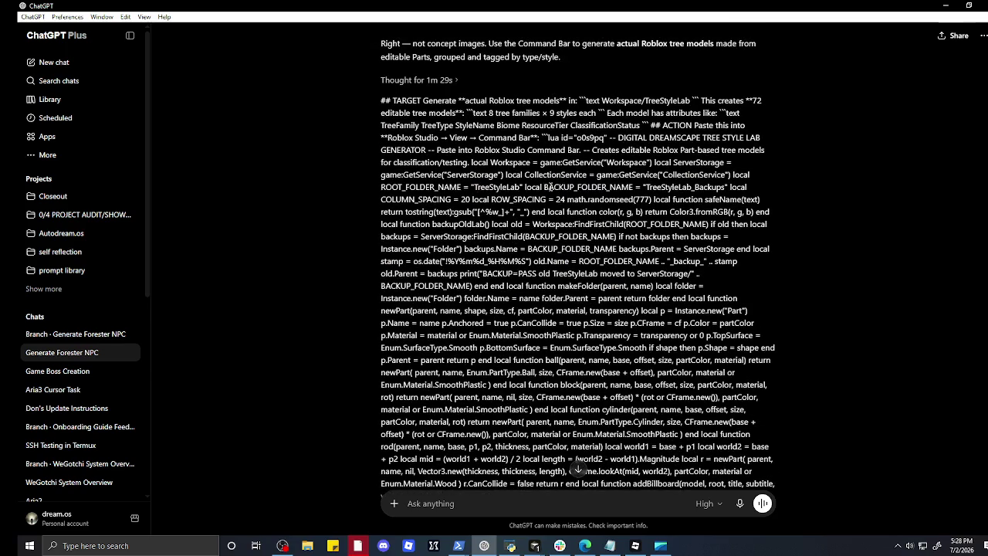
{"action": "scroll", "coordinate": [540, 197], "scroll_direction": "down", "scroll_amount": 20}
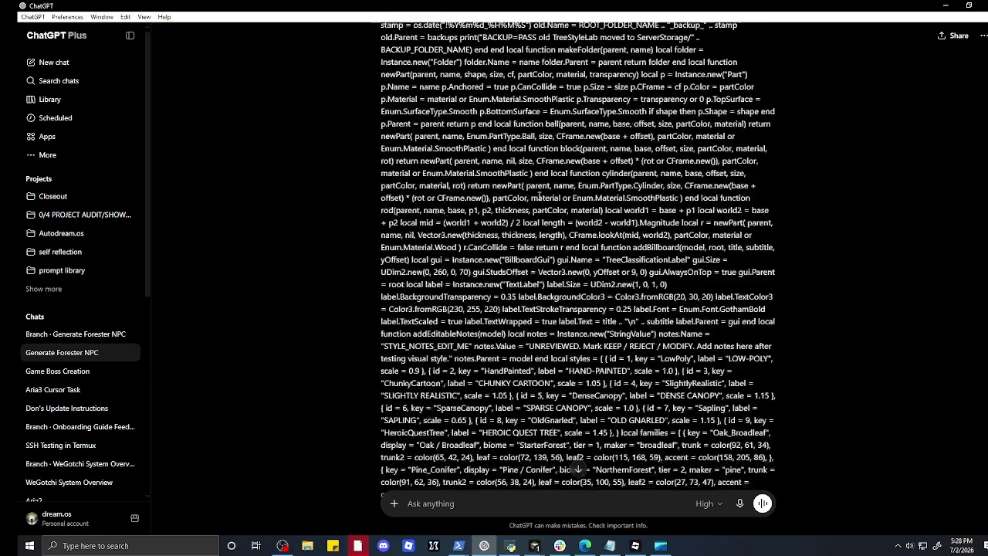
{"action": "scroll", "coordinate": [488, 320], "scroll_direction": "down", "scroll_amount": 5}
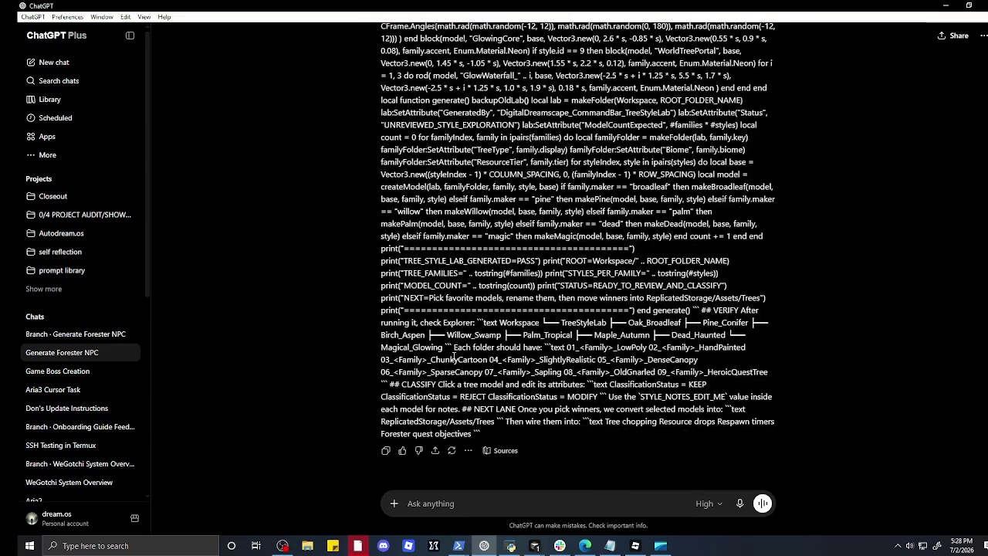
{"action": "left_click", "coordinate": [386, 450]}
{"action": "scroll", "coordinate": [569, 287], "scroll_direction": "up", "scroll_amount": 15}
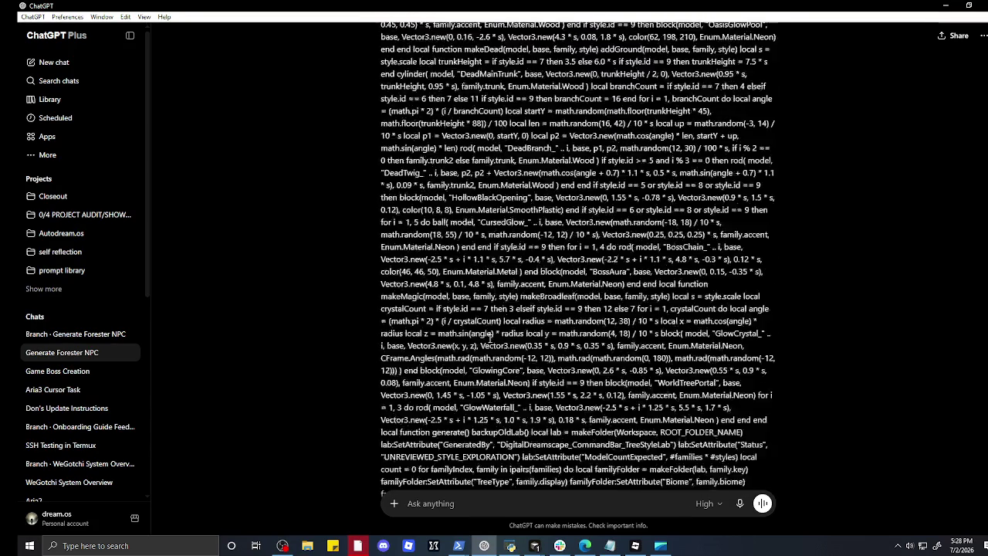
{"action": "scroll", "coordinate": [572, 288], "scroll_direction": "up", "scroll_amount": 15}
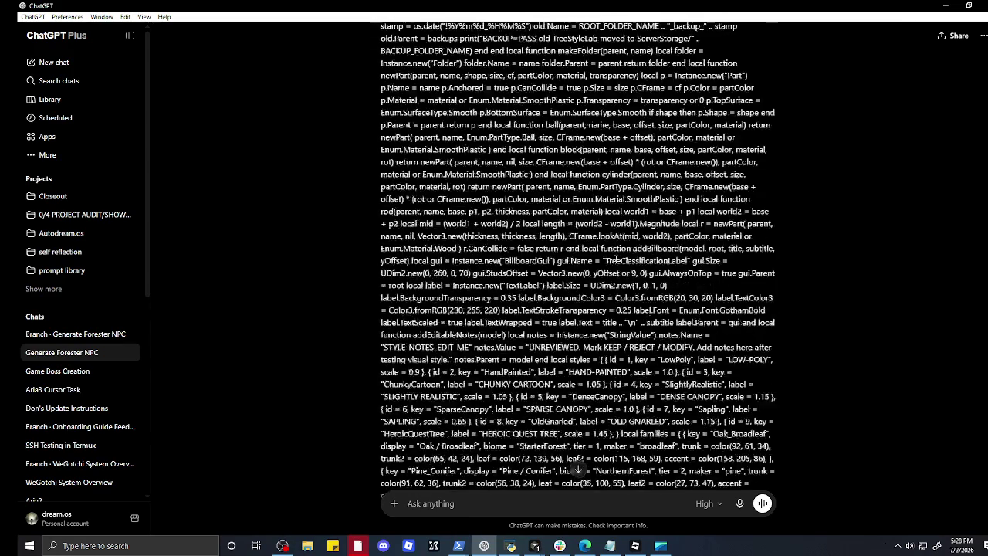
{"action": "scroll", "coordinate": [634, 241], "scroll_direction": "down", "scroll_amount": 10}
{"action": "scroll", "coordinate": [643, 267], "scroll_direction": "down", "scroll_amount": 20}
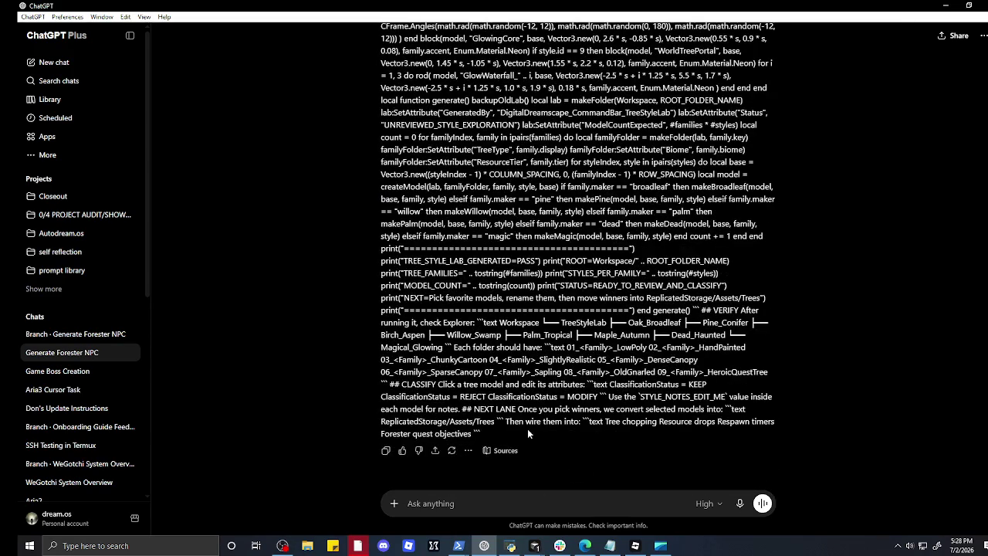
- Reload the ChatGPT page and copy the Lua generator script from its code block
{"action": "right_click", "coordinate": [520, 342]}
{"action": "left_click", "coordinate": [533, 367]}
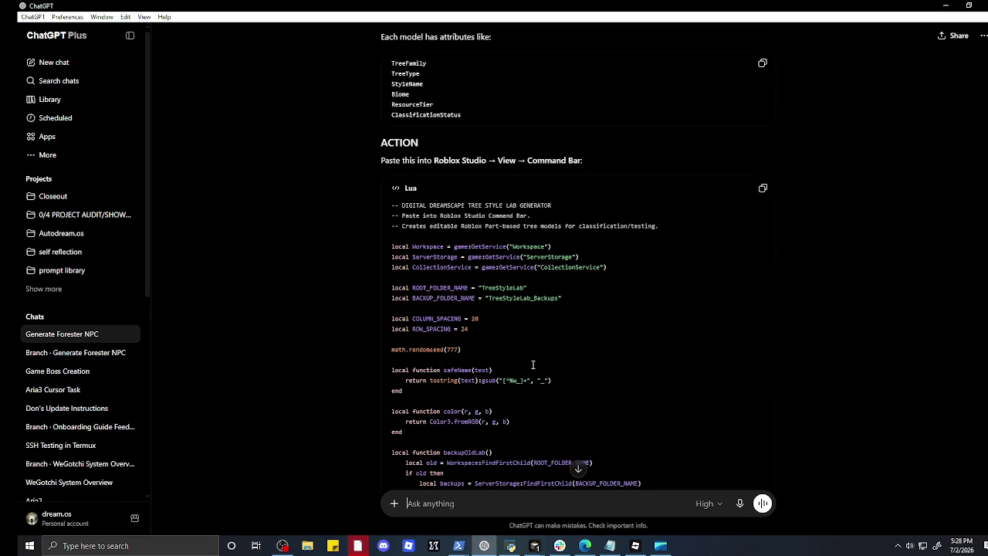
{"action": "scroll", "coordinate": [540, 357], "scroll_direction": "down", "scroll_amount": 8}
{"action": "scroll", "coordinate": [542, 357], "scroll_direction": "down", "scroll_amount": 3}
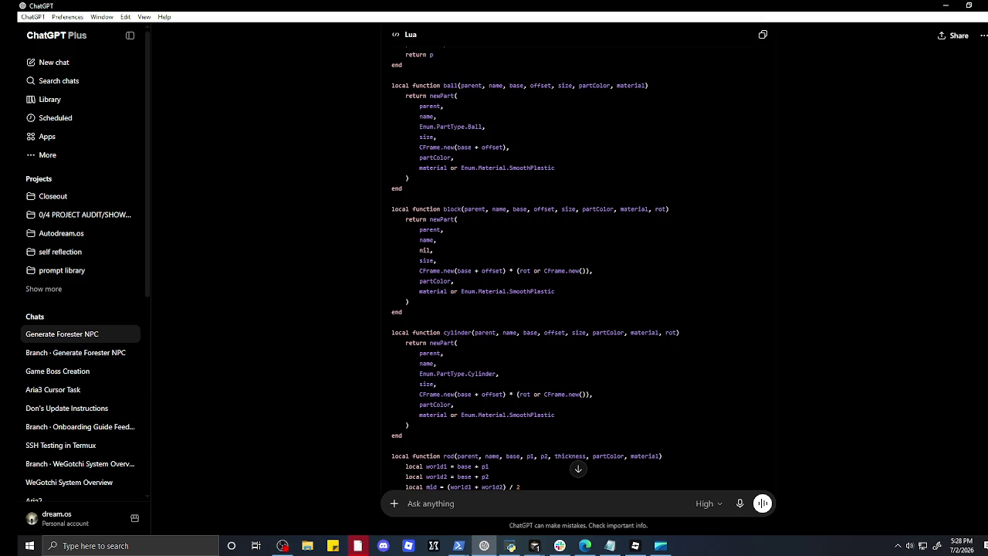
{"action": "scroll", "coordinate": [624, 328], "scroll_direction": "down", "scroll_amount": 15}
{"action": "scroll", "coordinate": [623, 328], "scroll_direction": "up", "scroll_amount": 4}
{"action": "scroll", "coordinate": [624, 328], "scroll_direction": "up", "scroll_amount": 6}
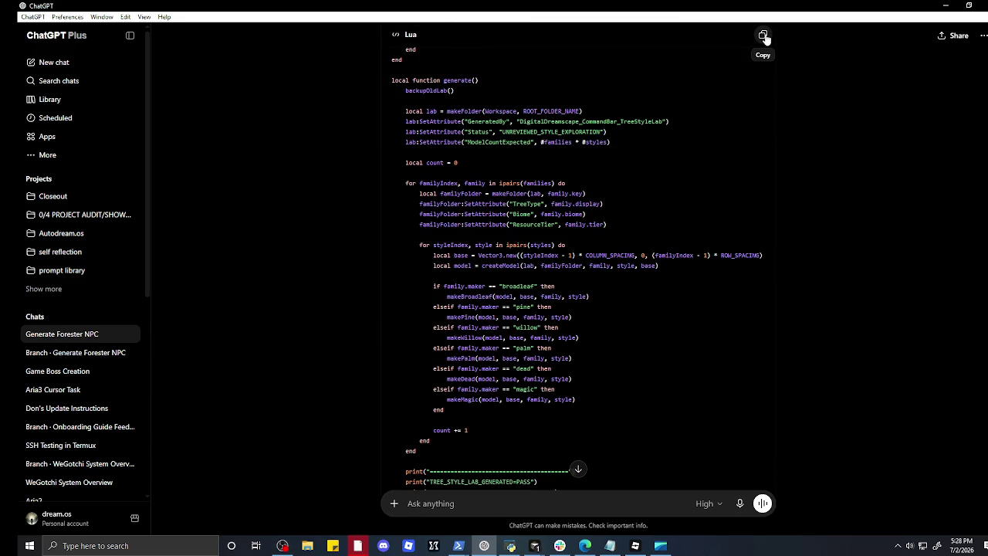
{"action": "left_click", "coordinate": [763, 36]}
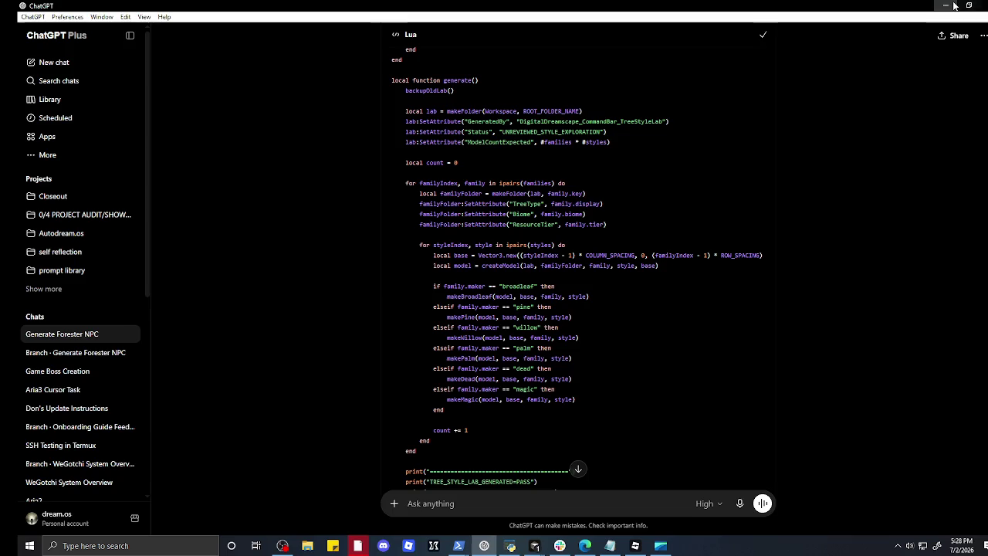
- Replace the Roblox Studio Command Bar code with the tree generator script and run it
{"action": "left_click", "coordinate": [951, 6]}
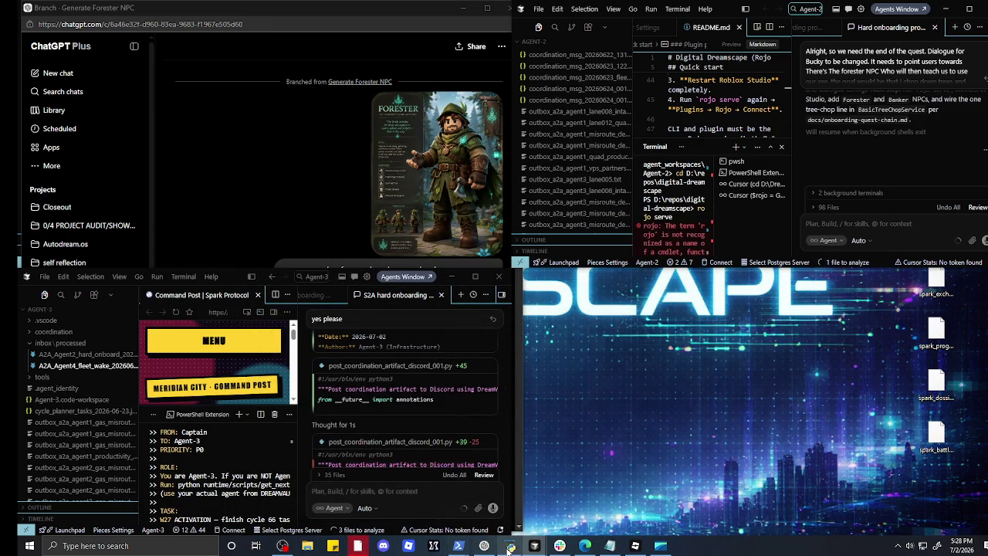
{"action": "mouse_move", "coordinate": [541, 548]}
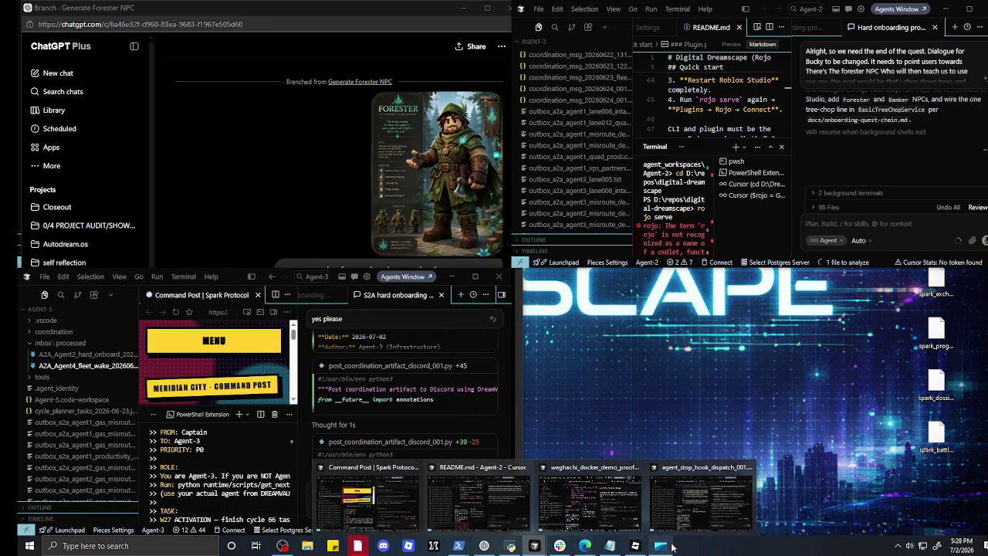
{"action": "left_click", "coordinate": [636, 546]}
{"action": "left_click", "coordinate": [248, 503]}
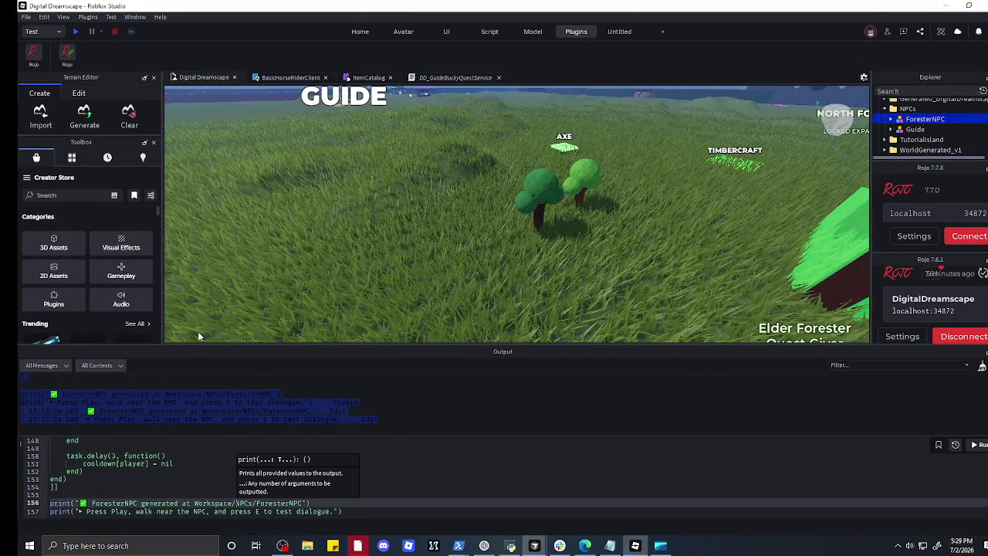
{"action": "key", "text": "ctrl+a"}
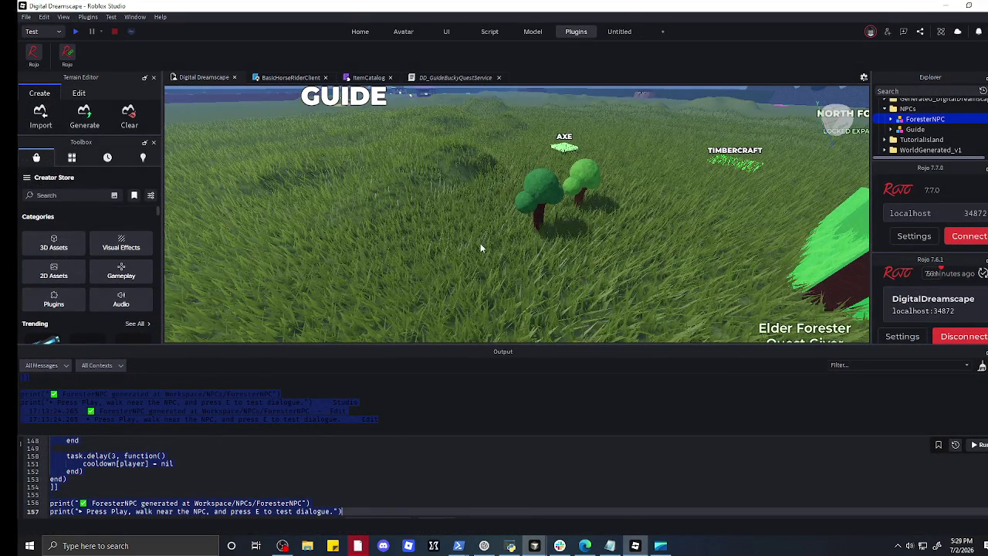
{"action": "key", "text": "ctrl+v"}
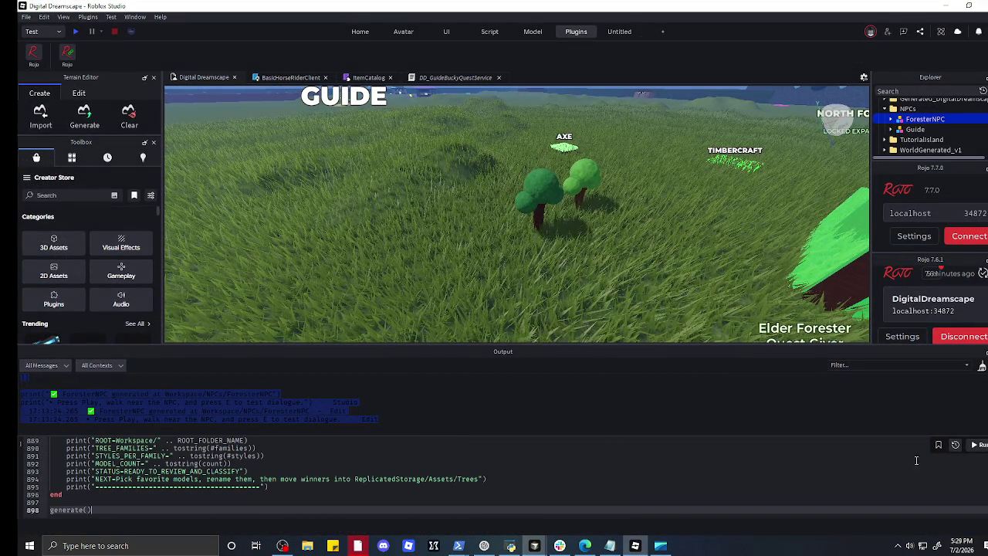
{"action": "left_click", "coordinate": [978, 445]}
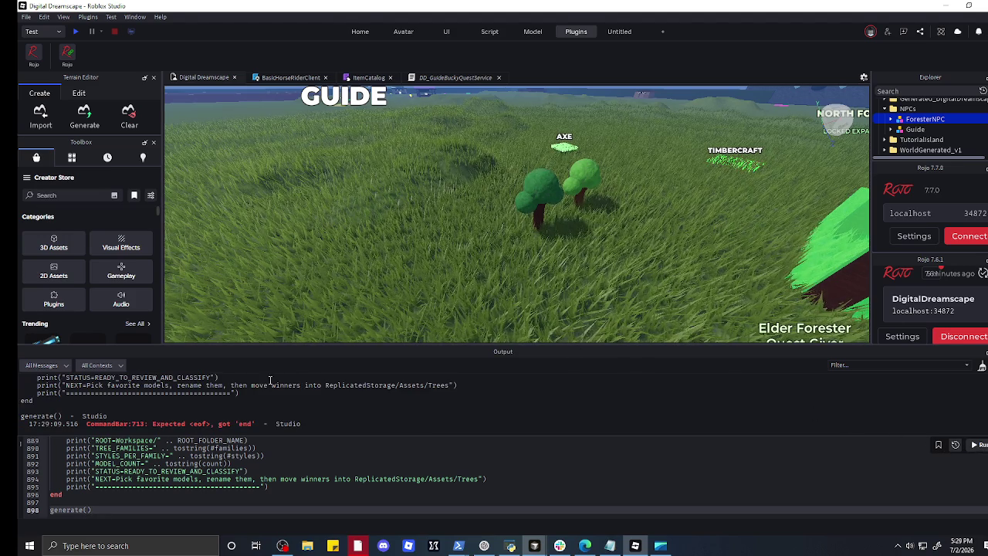
- Highlight the CommandBar:713 'Expected <eof>, got end' error in Output and return to ChatGPT
{"action": "scroll", "coordinate": [387, 230], "scroll_direction": "down", "scroll_amount": 10}
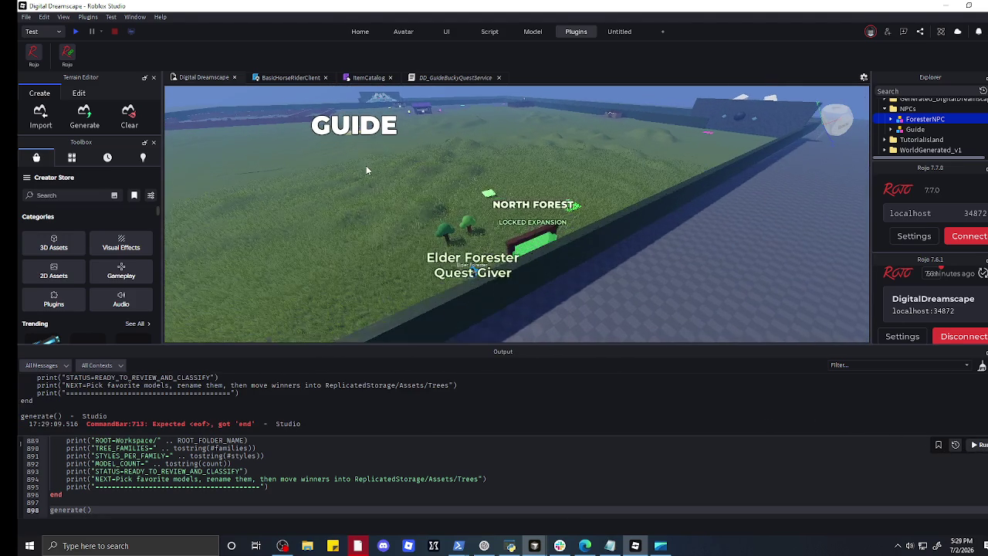
{"action": "scroll", "coordinate": [366, 166], "scroll_direction": "down", "scroll_amount": 5}
{"action": "scroll", "coordinate": [365, 153], "scroll_direction": "up", "scroll_amount": 5}
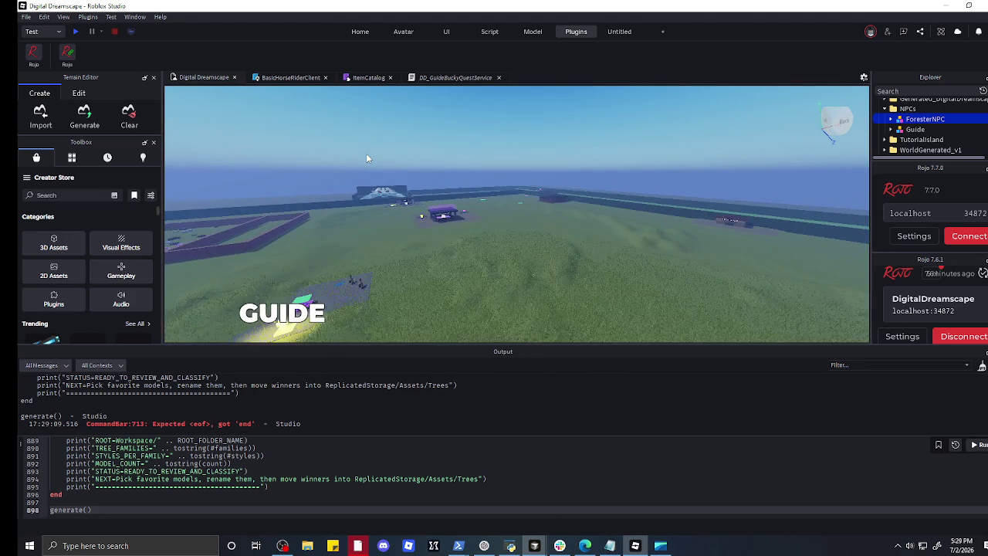
{"action": "left_click", "coordinate": [458, 178]}
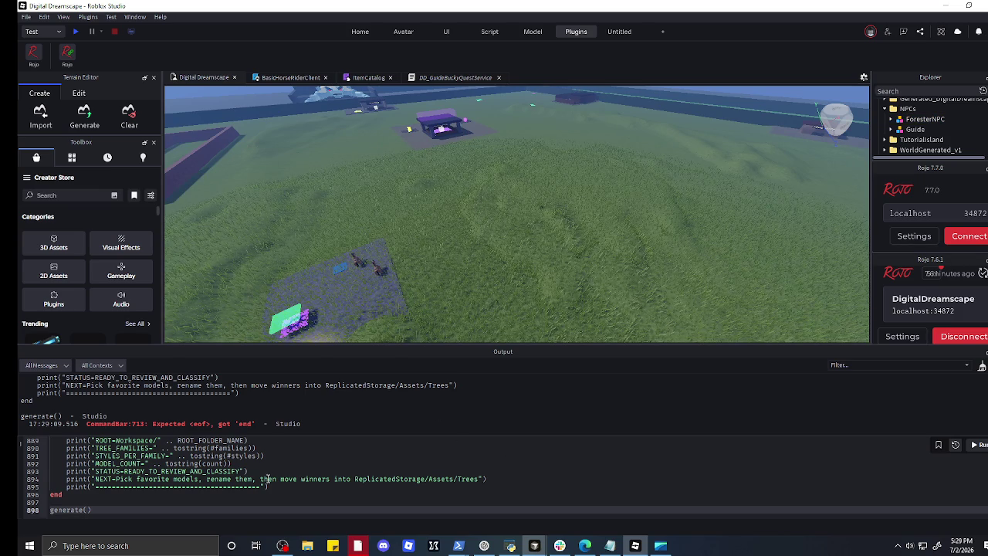
{"action": "scroll", "coordinate": [193, 425], "scroll_direction": "up", "scroll_amount": 3}
{"action": "scroll", "coordinate": [179, 415], "scroll_direction": "down", "scroll_amount": 3}
{"action": "scroll", "coordinate": [115, 417], "scroll_direction": "up", "scroll_amount": 5}
{"action": "scroll", "coordinate": [85, 421], "scroll_direction": "down", "scroll_amount": 5}
{"action": "left_click_drag", "start_coordinate": [309, 424], "coordinate": [28, 426]}
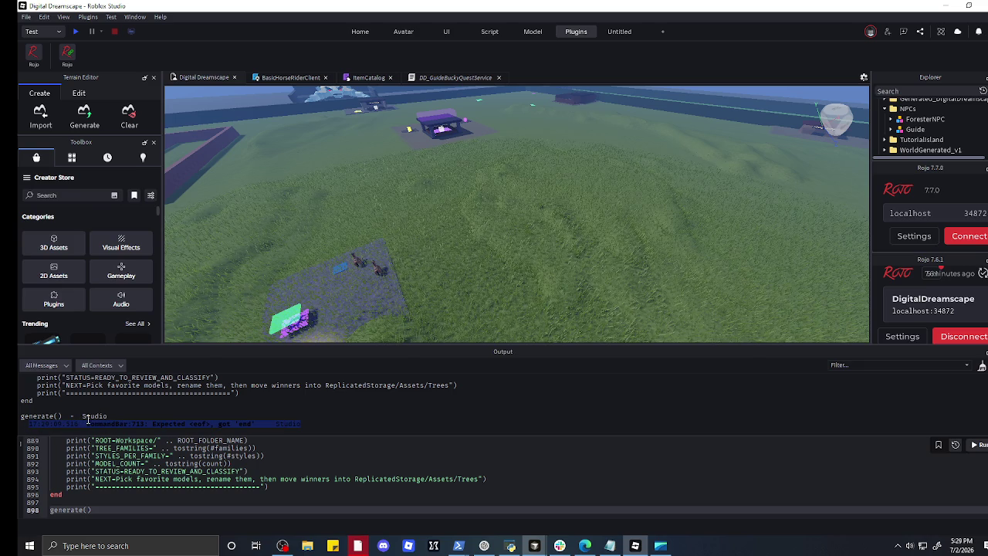
{"action": "left_click", "coordinate": [494, 545]}
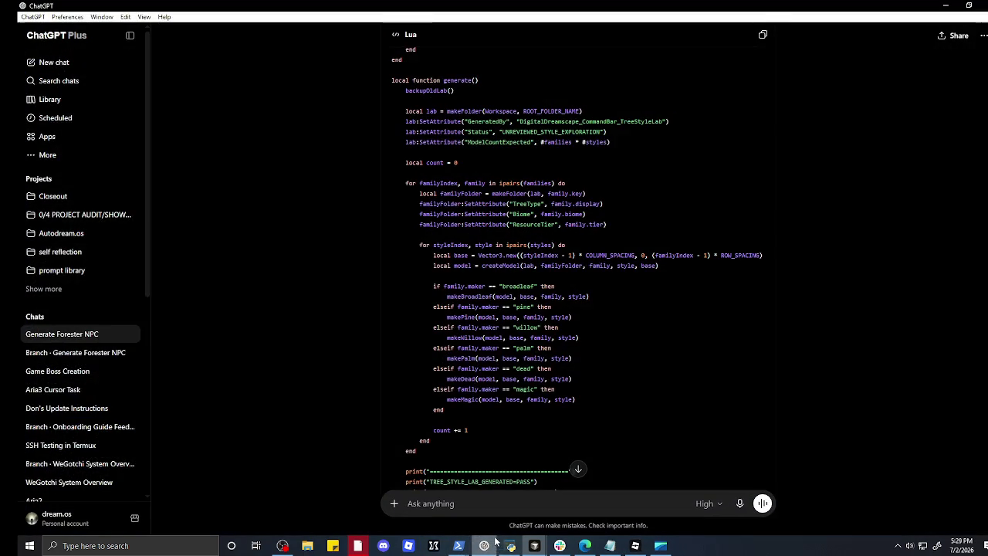
- Paste the CommandBar:713 error into ChatGPT and send it
{"action": "right_click", "coordinate": [496, 501]}
{"action": "left_click", "coordinate": [549, 418]}
{"action": "left_click", "coordinate": [762, 504]}
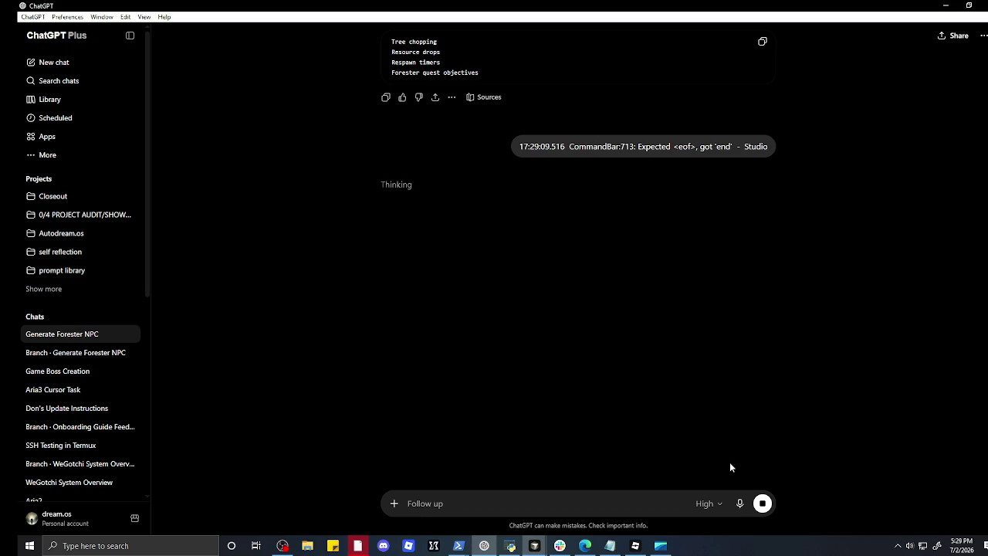
- Copy the revised tree generator Lua code and minimize ChatGPT
{"action": "scroll", "coordinate": [731, 462], "scroll_direction": "up", "scroll_amount": 5}
{"action": "scroll", "coordinate": [624, 439], "scroll_direction": "up", "scroll_amount": 5}
{"action": "scroll", "coordinate": [494, 368], "scroll_direction": "up", "scroll_amount": 5}
{"action": "scroll", "coordinate": [481, 352], "scroll_direction": "down", "scroll_amount": 6}
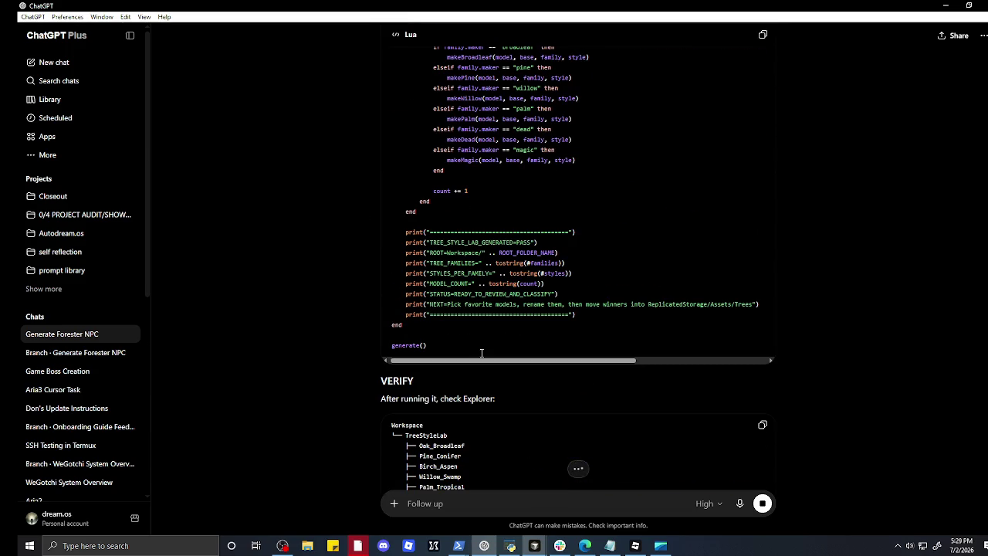
{"action": "left_click", "coordinate": [762, 36]}
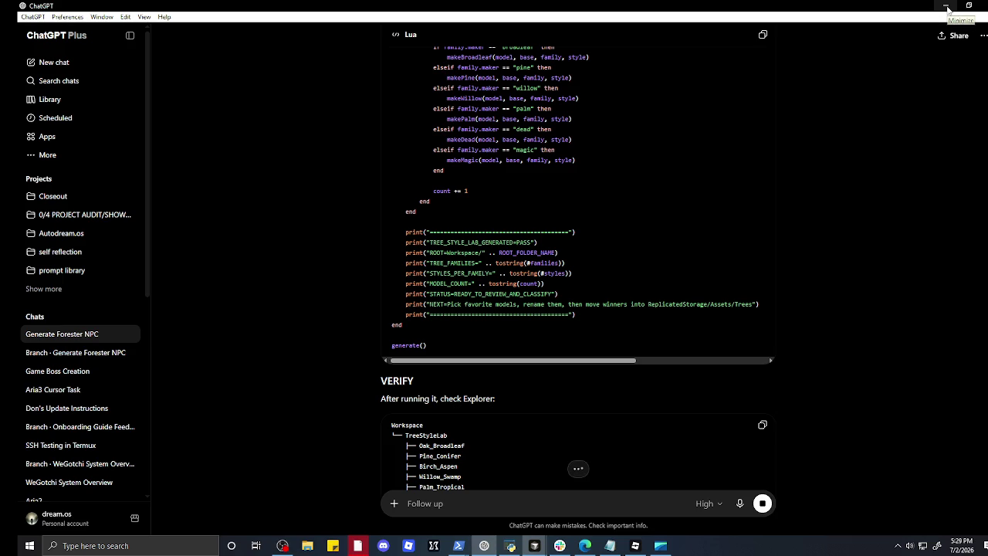
{"action": "left_click", "coordinate": [947, 7]}
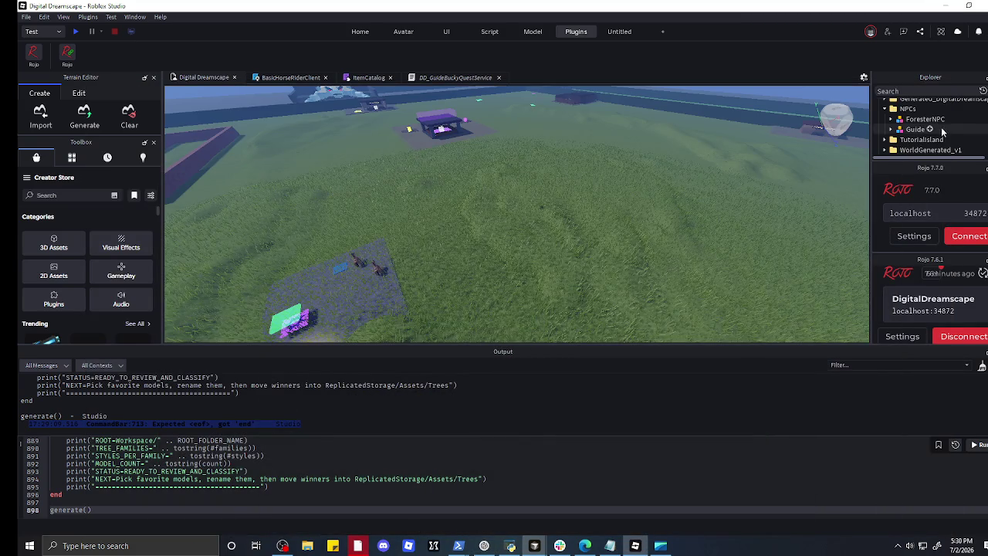
- Bring the README.md Cursor window to the front
{"action": "left_click", "coordinate": [660, 546]}
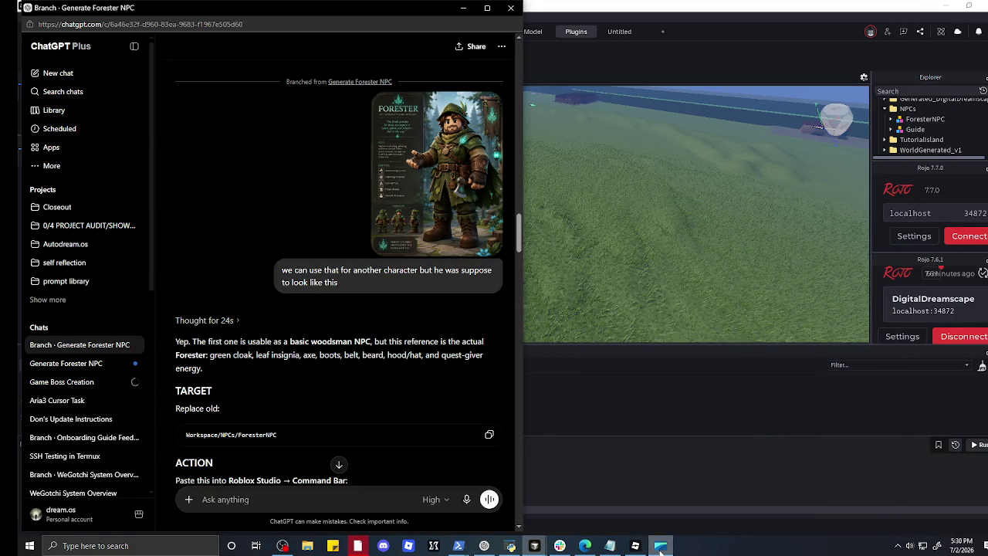
{"action": "left_click", "coordinate": [661, 548]}
{"action": "mouse_move", "coordinate": [598, 550]}
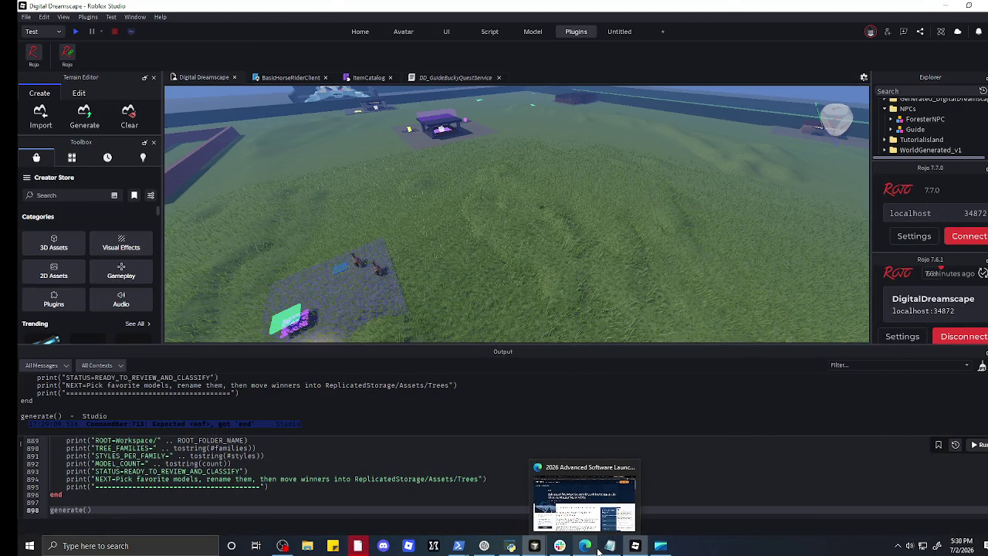
{"action": "mouse_move", "coordinate": [534, 545]}
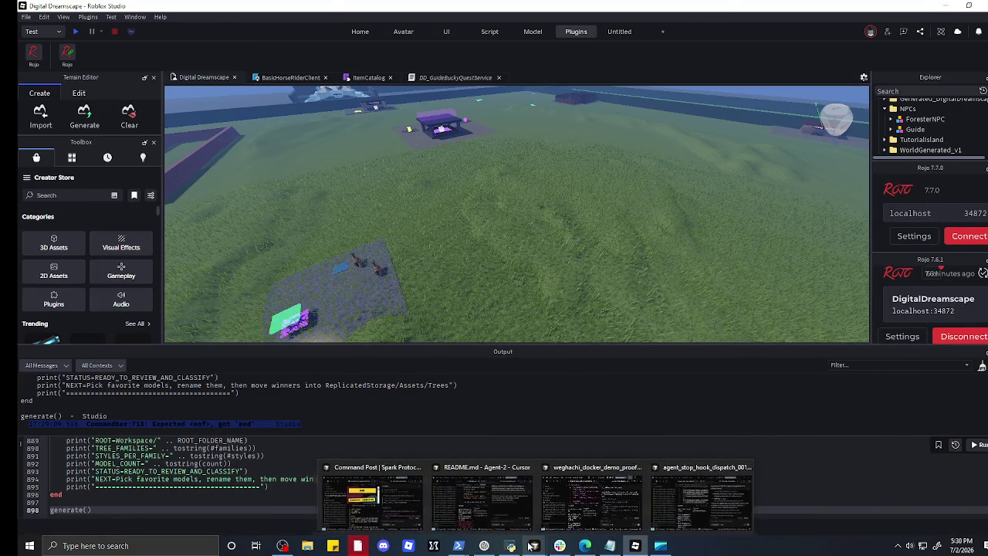
{"action": "mouse_move", "coordinate": [672, 490]}
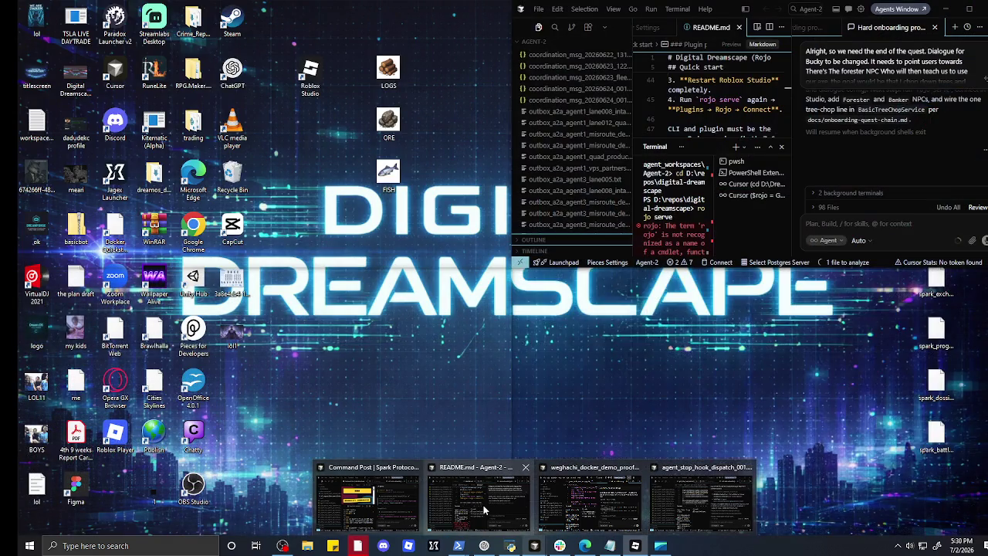
{"action": "left_click", "coordinate": [483, 505]}
- Ask the agent how to run the pasted generator script and about setting up a GitHub repo
{"action": "type", "text": "how would u go about r"}
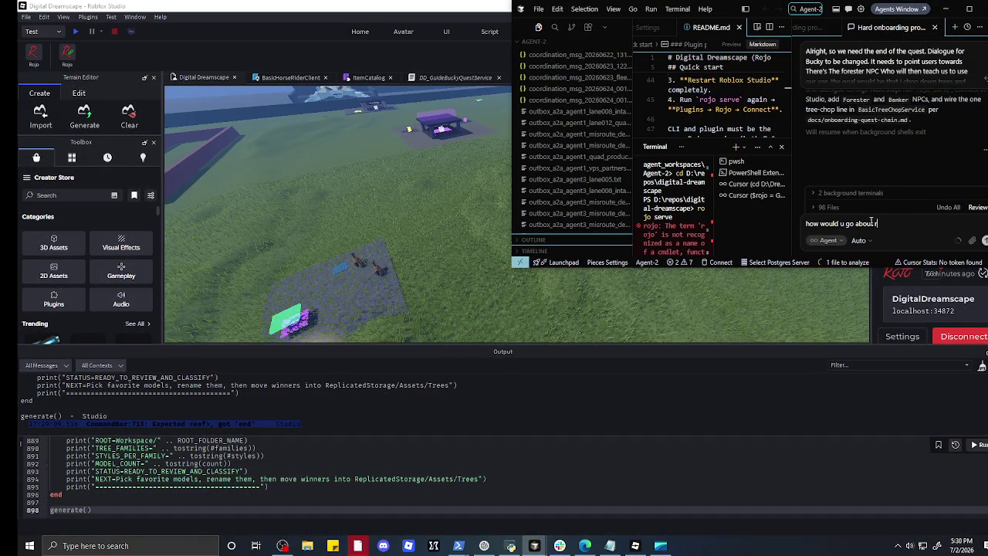
{"action": "type", "text": "unning something li"}
{"action": "type", "text": "ke this?"}
{"action": "key", "text": "shift+Return"}
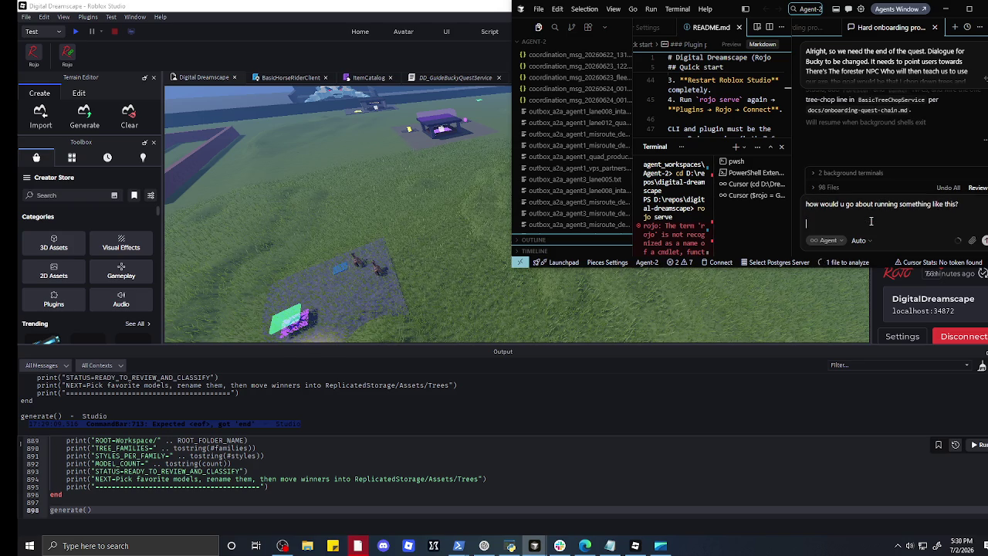
{"action": "key", "text": "ctrl+v"}
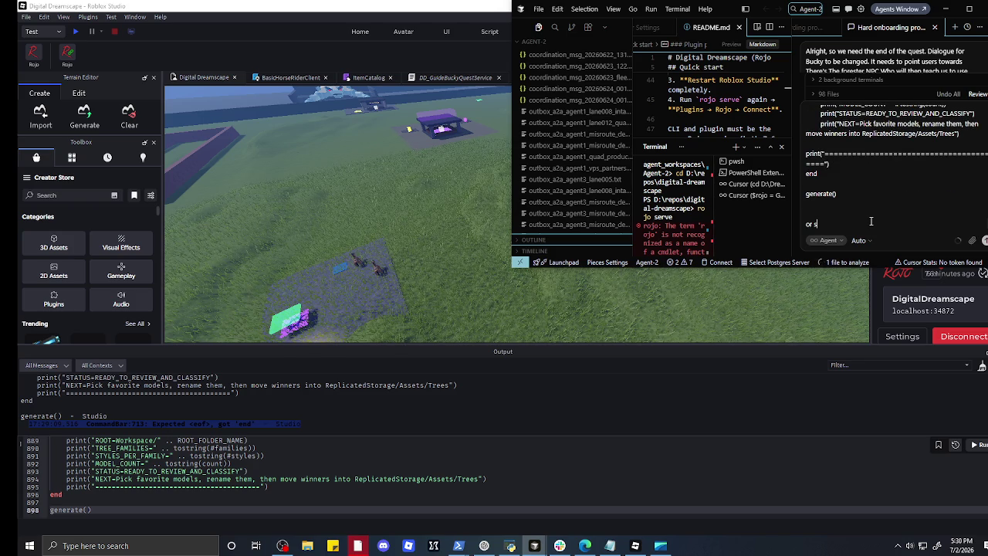
{"action": "type", "text": "etting up a repo on git"}
{"action": "type", "text": "hub to"}
{"action": "type", "text": " save our changes"}
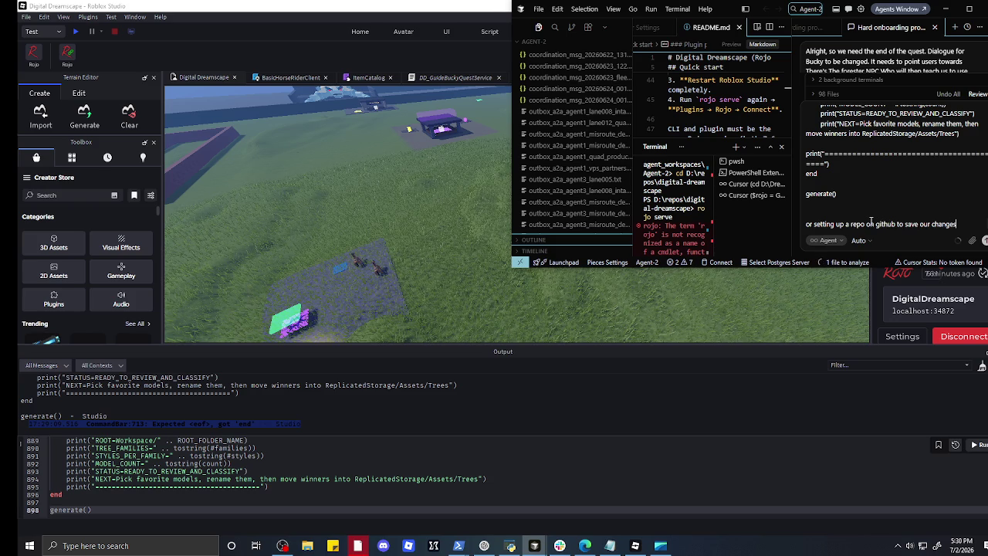
{"action": "key", "text": "Return"}
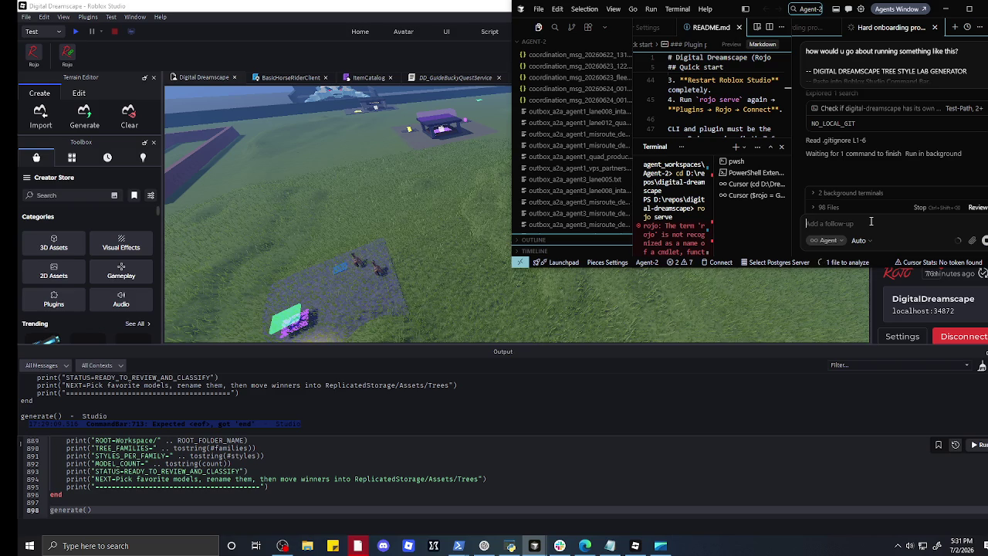
- Focus the agent's follow-up box while it checks the project's git setup
{"action": "left_click", "coordinate": [871, 221]}
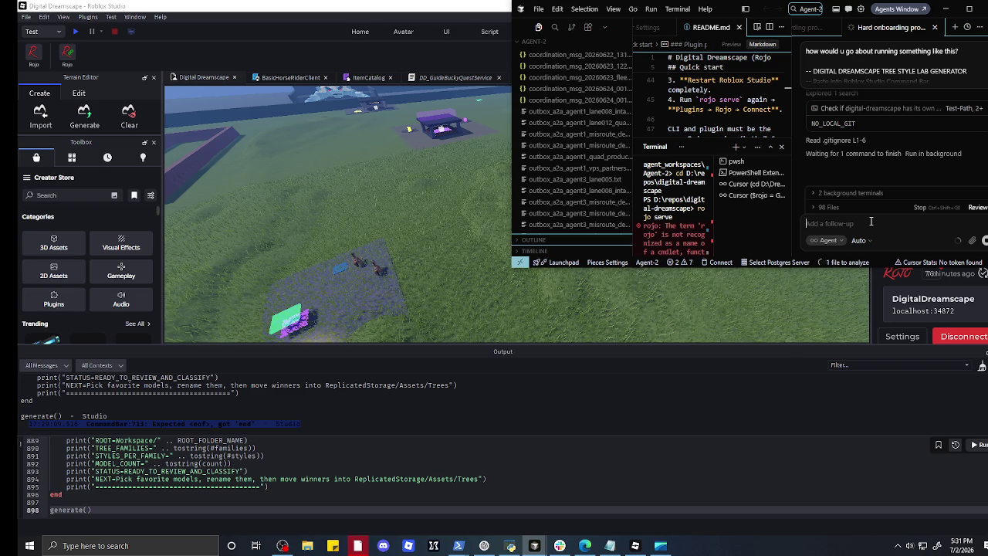